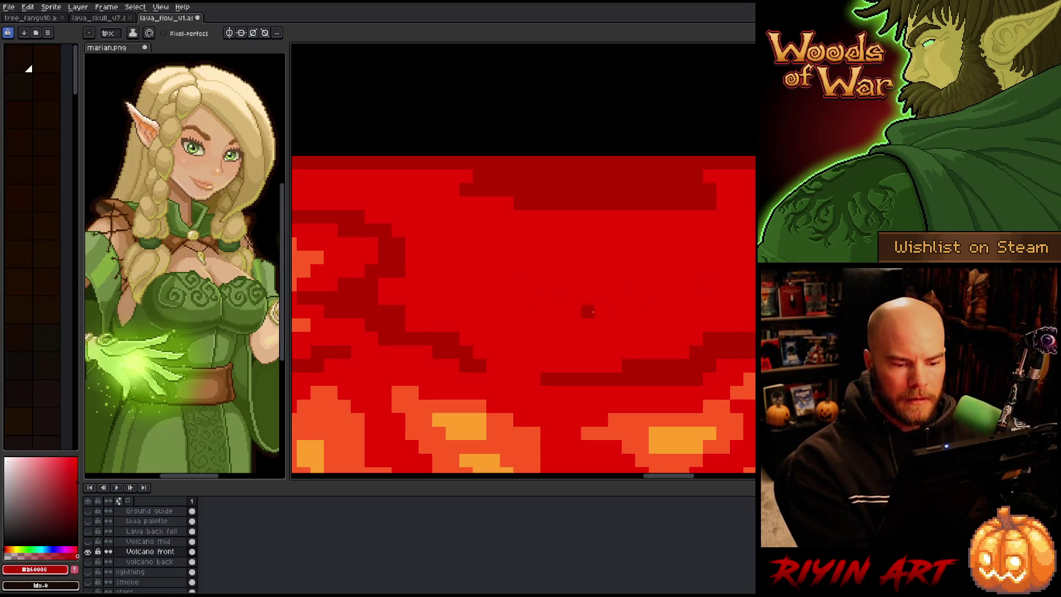
Step: Extend a dark red band to the right edge and paint orange streaks across the upper lava
left_click_drag(633, 310, 755, 312)
left_click_drag(571, 339, 648, 339)
mouse_move(588, 325)
left_mouse_down()
mouse_move(514, 325)
mouse_move(418, 299)
left_mouse_up()
left_click_drag(486, 285, 541, 286)
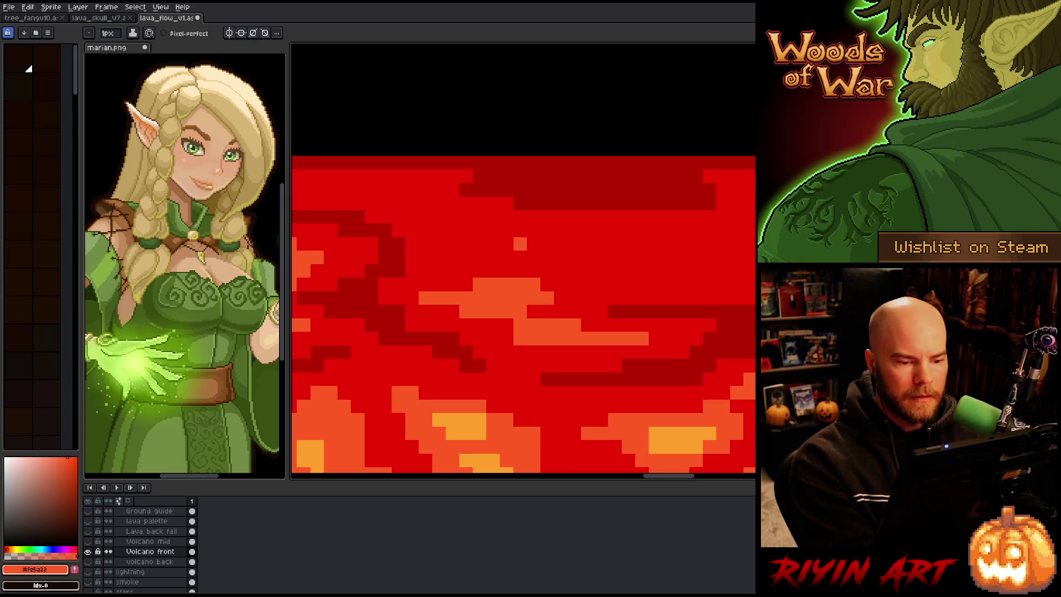
left_click_drag(520, 243, 754, 244)
mouse_move(583, 258)
left_mouse_down()
mouse_move(755, 258)
mouse_move(755, 278)
left_mouse_up()
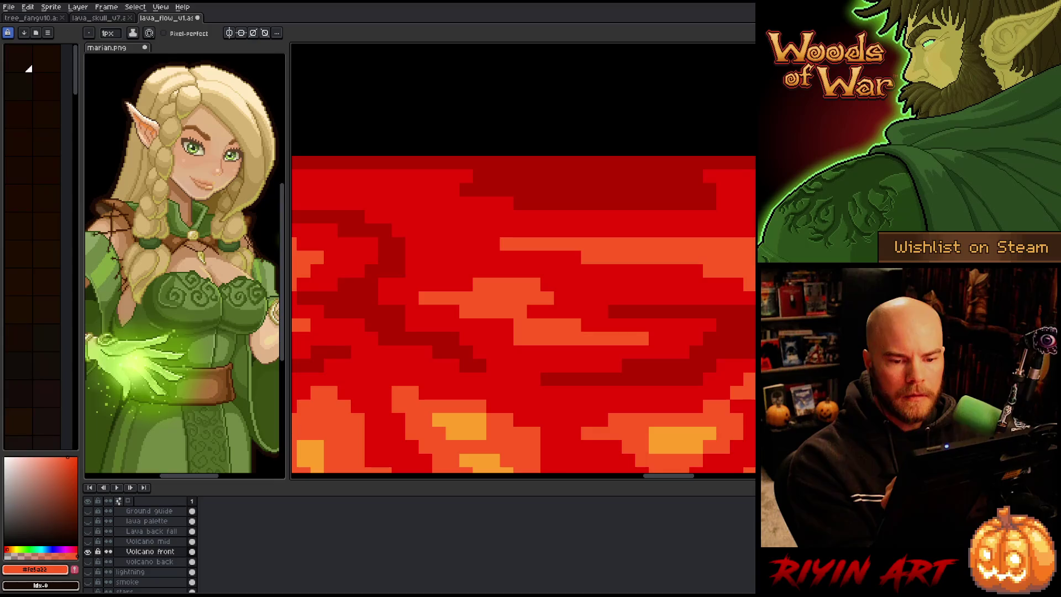
Step: Paint orange strokes along the lava's upper area and touch up pixels at its top edge
left_click_drag(522, 316, 522, 350)
mouse_move(584, 237)
left_mouse_down()
mouse_move(626, 224)
mouse_move(680, 245)
left_mouse_up()
left_click_drag(523, 211, 686, 224)
left_click(686, 224)
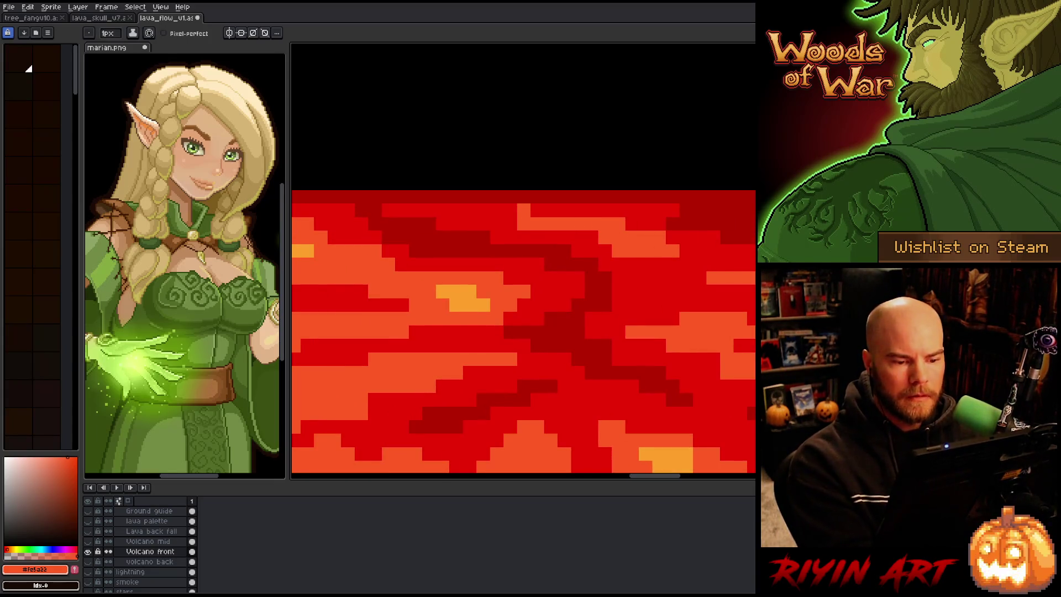
left_click(551, 210)
left_click(575, 221, "alt")
left_click(496, 224)
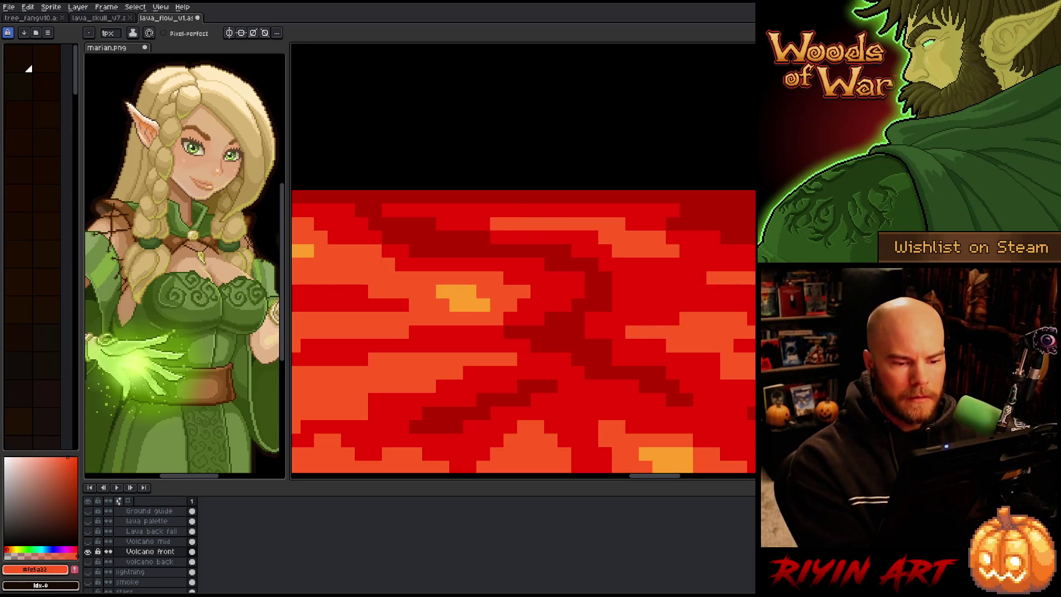
Step: Spread orange pixels up-left and add yellow-orange highlight pixels in the lava
left_click_drag(686, 263, 715, 332)
mouse_move(547, 301)
left_mouse_down()
mouse_move(492, 301)
mouse_move(411, 260)
left_mouse_up()
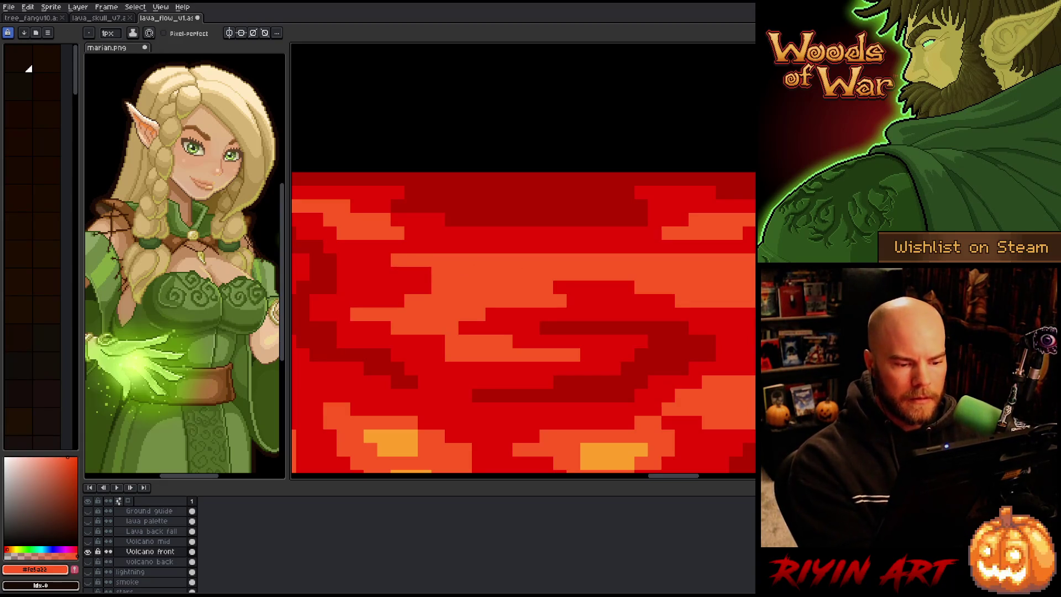
left_click(394, 444, "alt")
left_click_drag(478, 275, 514, 282)
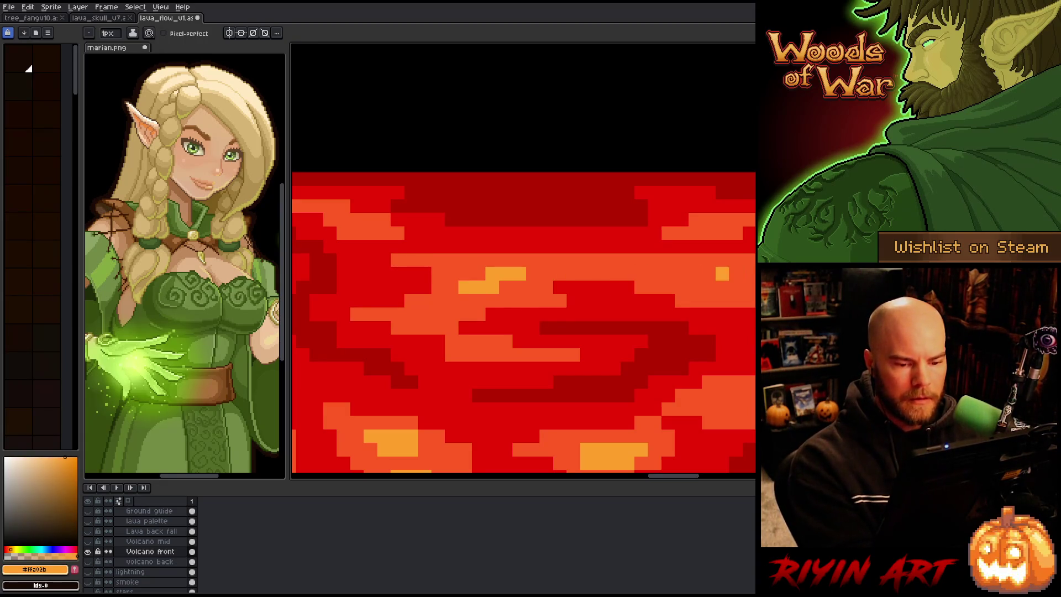
left_click_drag(730, 274, 722, 288)
left_click(705, 306, "alt")
Step: Extend the dark red band in the lava and along its bottom edge
key("space")
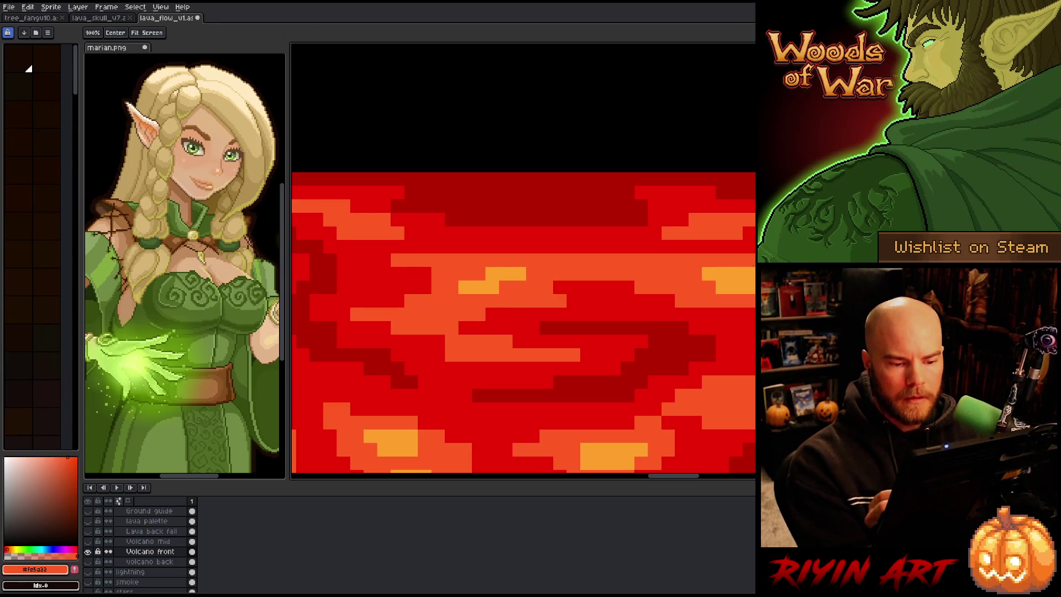
left_click_drag(601, 349, 646, 301)
left_click(523, 289, "alt")
left_click_drag(557, 280, 585, 280)
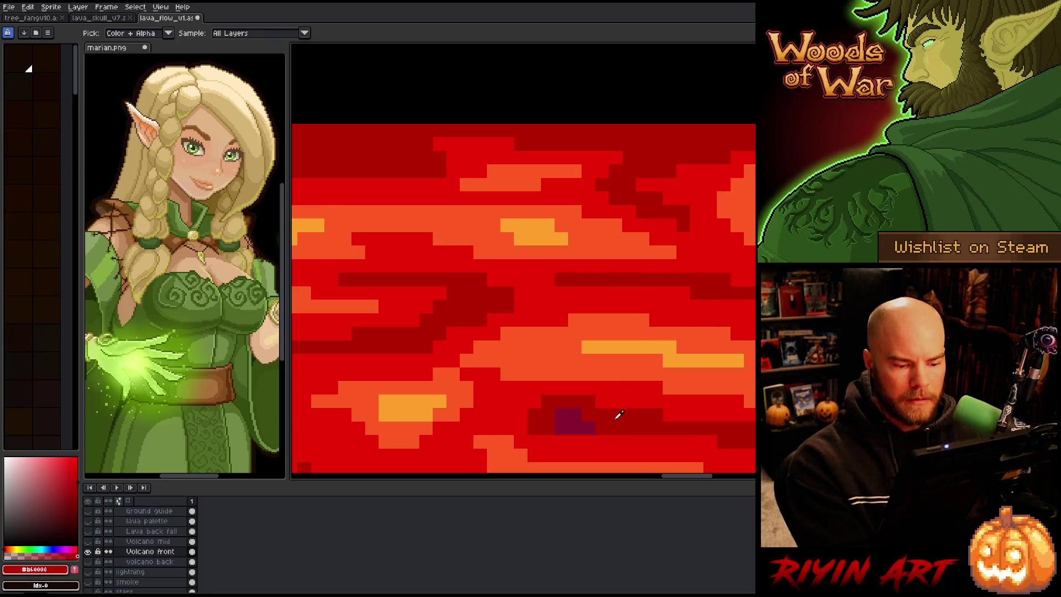
left_click_drag(557, 441, 650, 441)
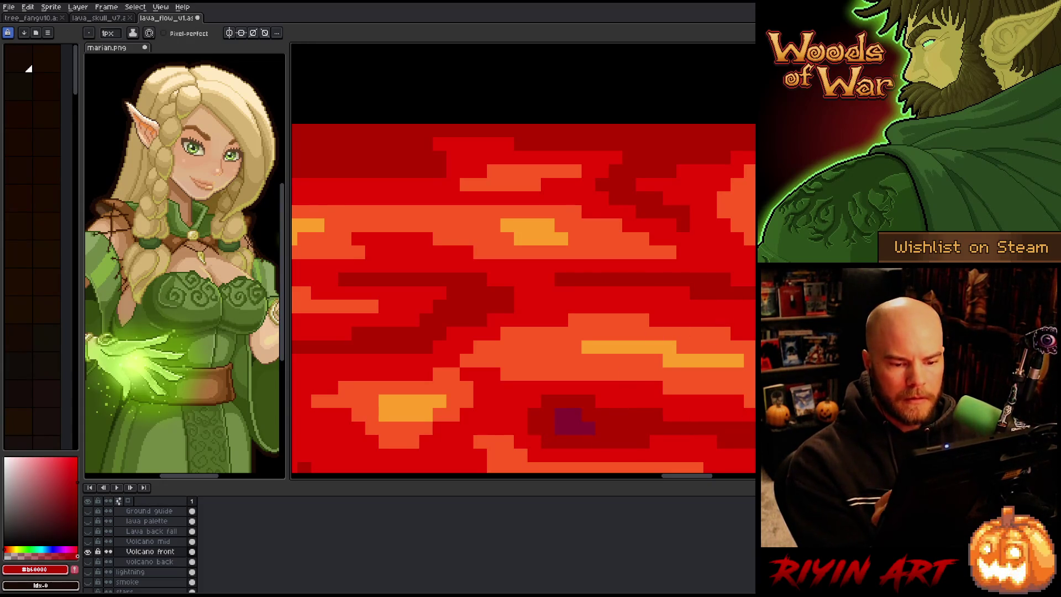
left_click_drag(932, 250, 724, 343)
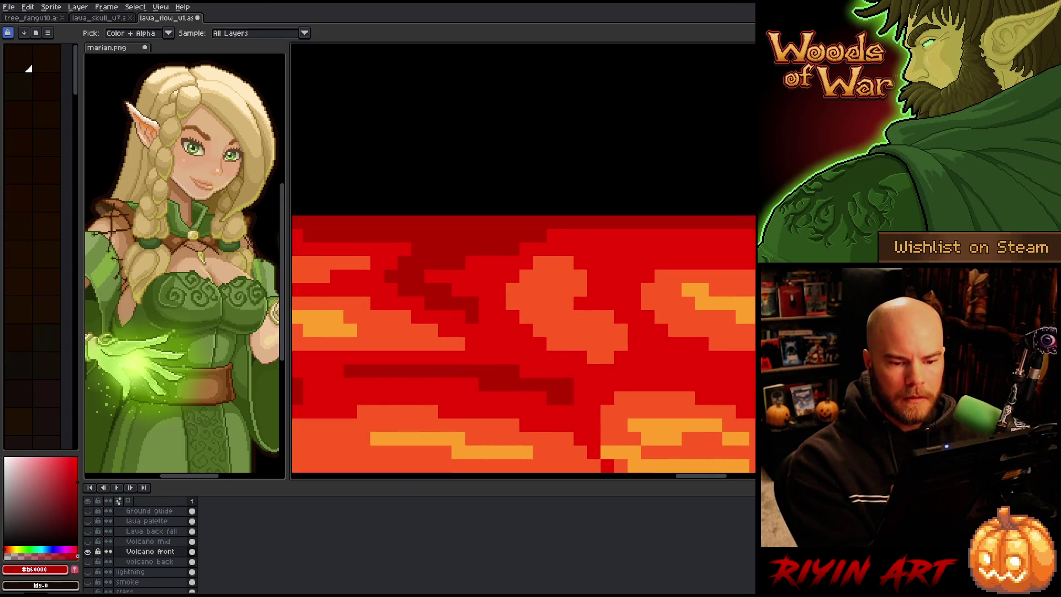
Step: Paint orange pixels near the lava's top-right edge and recolour a short orange row red
key("Return")
left_click(697, 311, "alt")
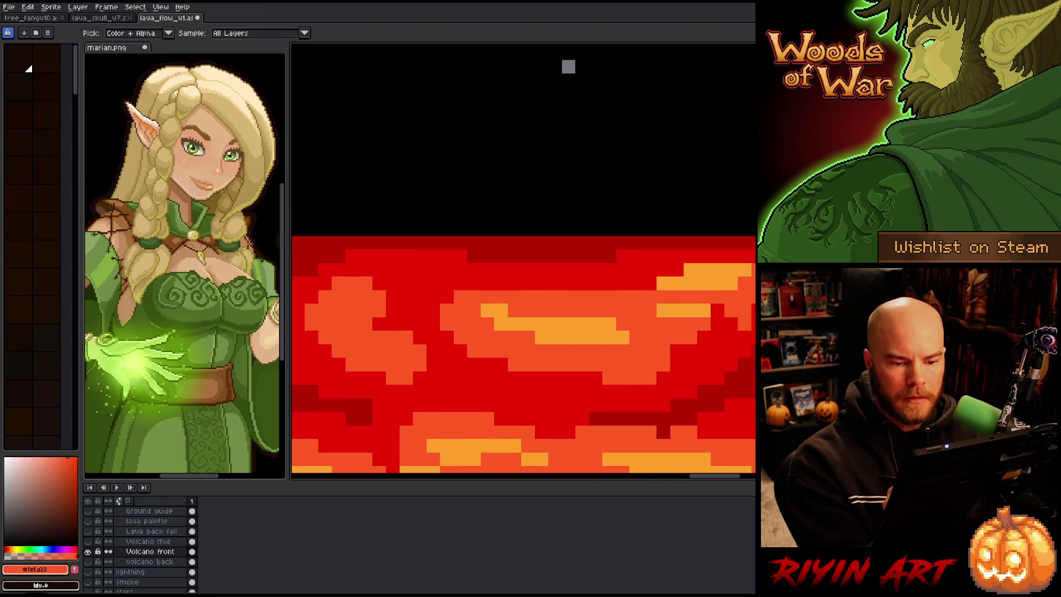
left_click_drag(746, 255, 569, 282)
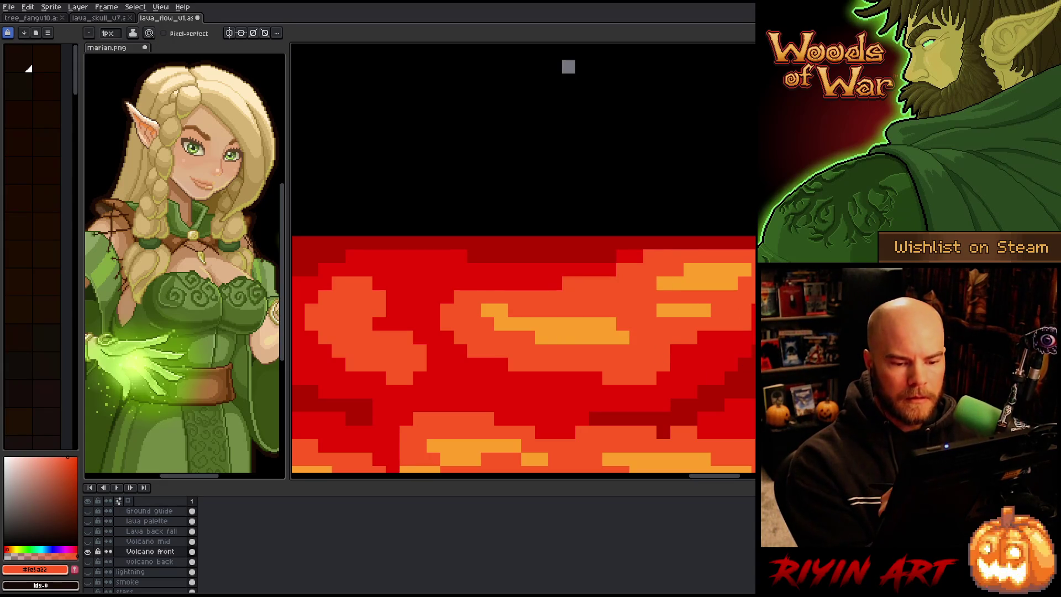
left_click(583, 268, "alt")
mouse_move(684, 256)
left_mouse_down()
mouse_move(644, 257)
mouse_move(481, 325)
left_mouse_up()
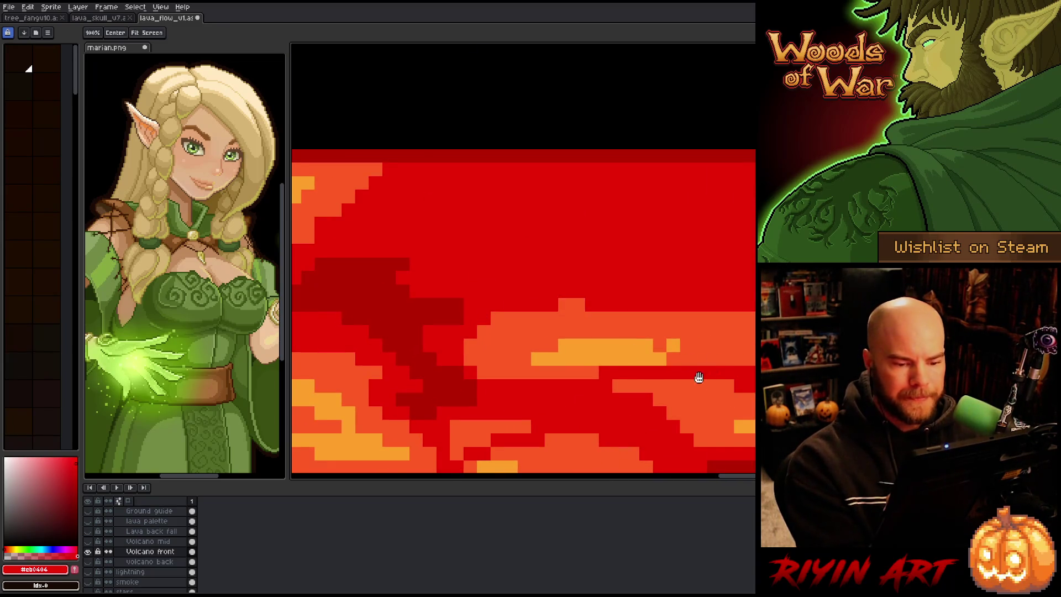
Step: Turn a row of orange pixels red and paint dark red bands across the lava
left_click_drag(701, 377, 644, 362)
left_click(647, 369, "alt")
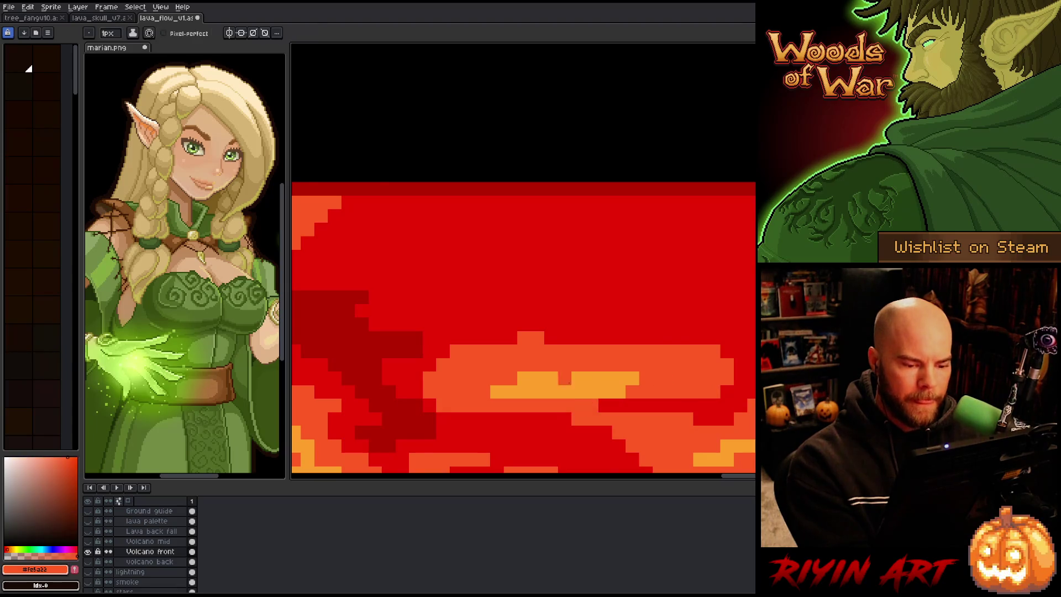
left_click(663, 415, "alt")
left_click_drag(640, 418, 574, 419)
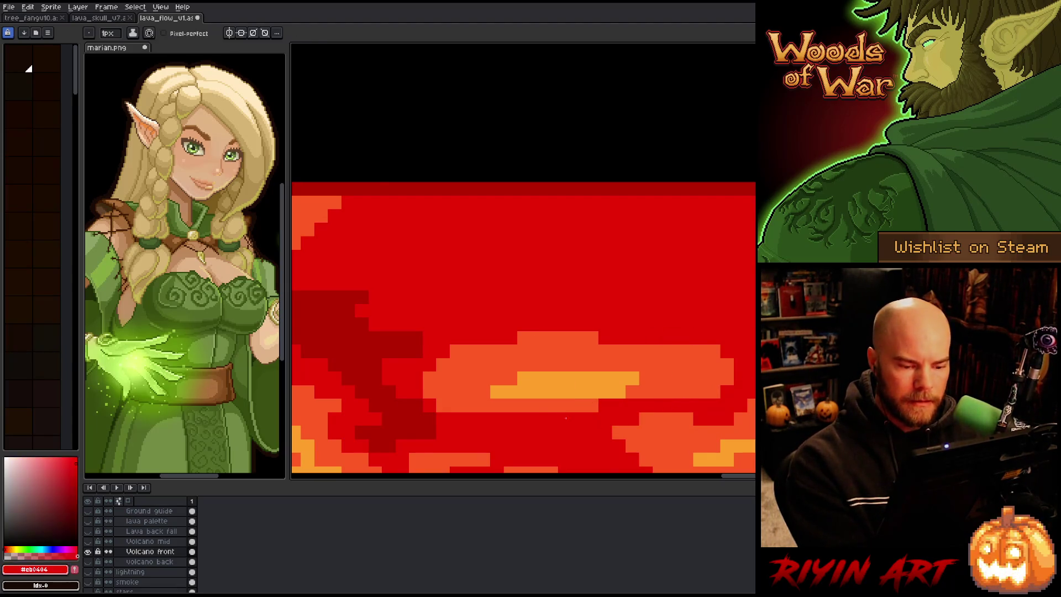
mouse_move(746, 257)
left_mouse_down()
mouse_move(573, 259)
mouse_move(506, 280)
left_mouse_up()
left_click_drag(572, 271, 804, 288)
left_click(595, 293)
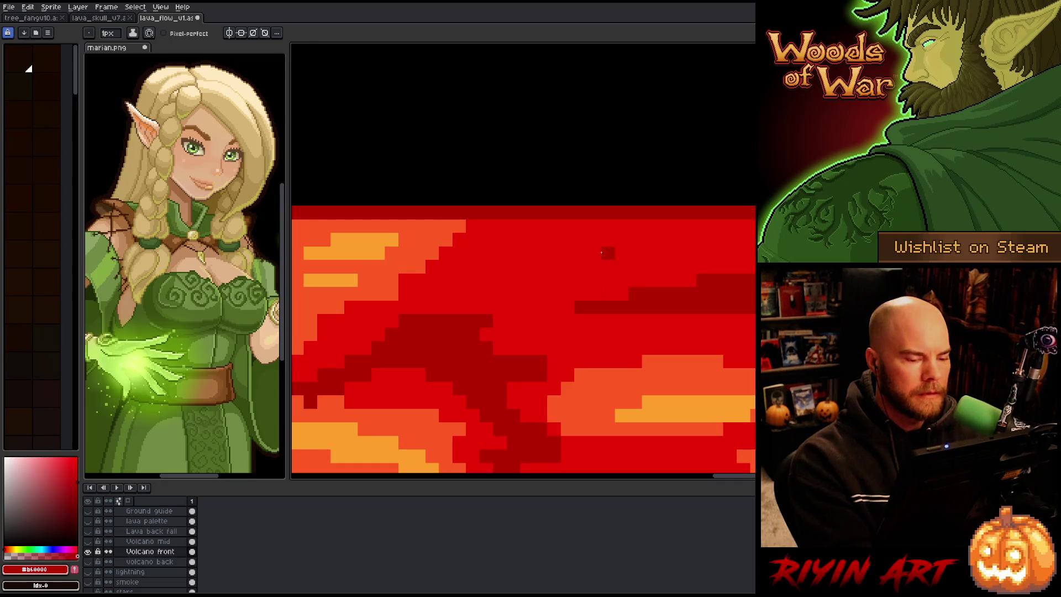
Step: Paint orange bands across the upper lava and repaint a few pixels dark red
left_click(450, 237, "alt")
mouse_move(469, 282)
left_mouse_down()
mouse_move(642, 240)
mouse_move(750, 245)
left_mouse_up()
mouse_move(680, 240)
left_mouse_down()
mouse_move(493, 241)
mouse_move(555, 221)
left_mouse_up()
left_click(555, 217, "alt")
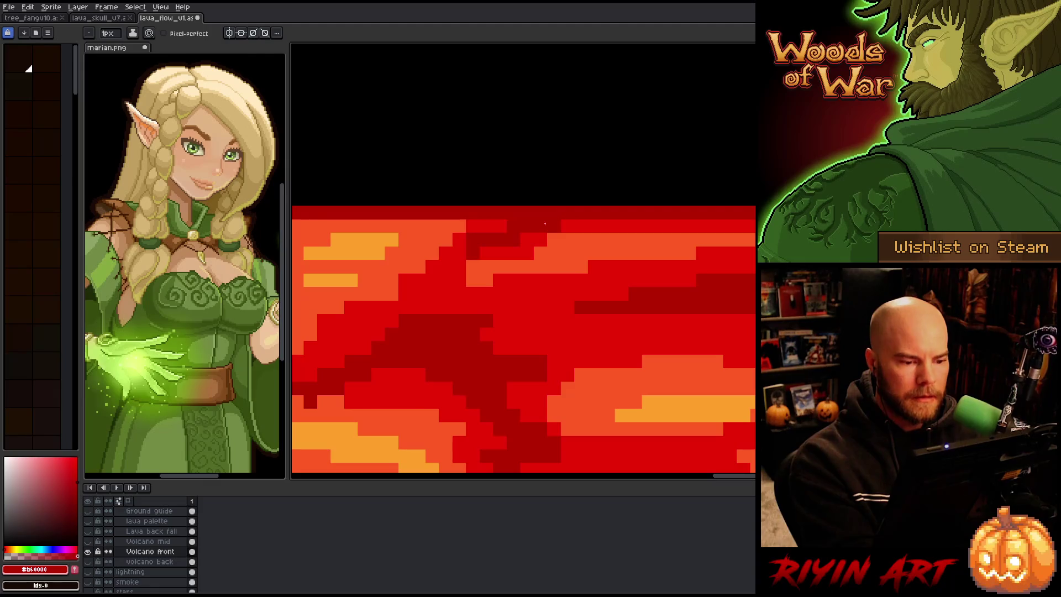
left_click(502, 253)
left_click(485, 222, "alt")
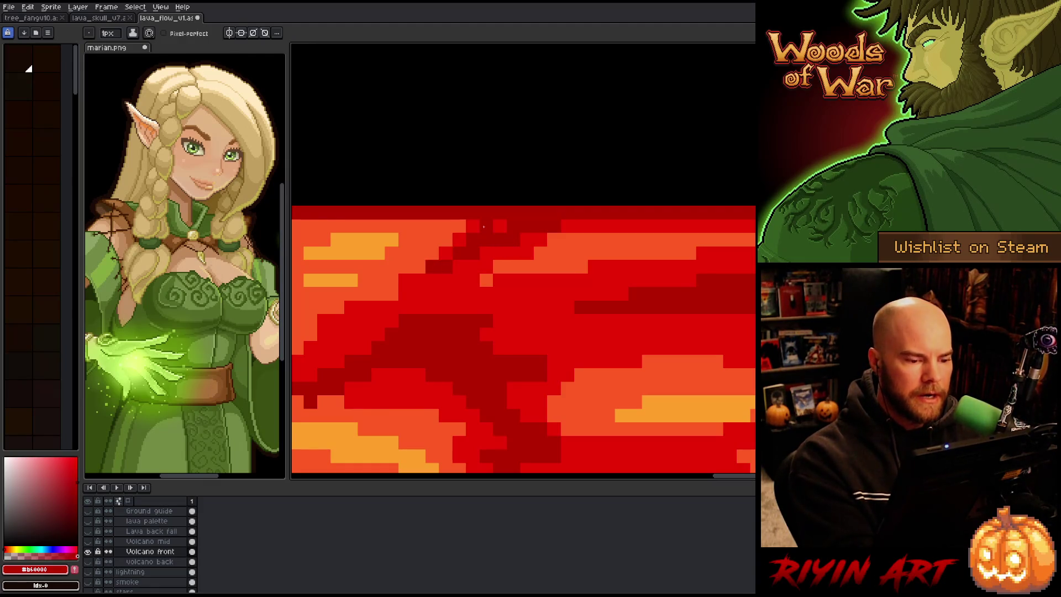
left_click(419, 267)
left_click(511, 307, "alt")
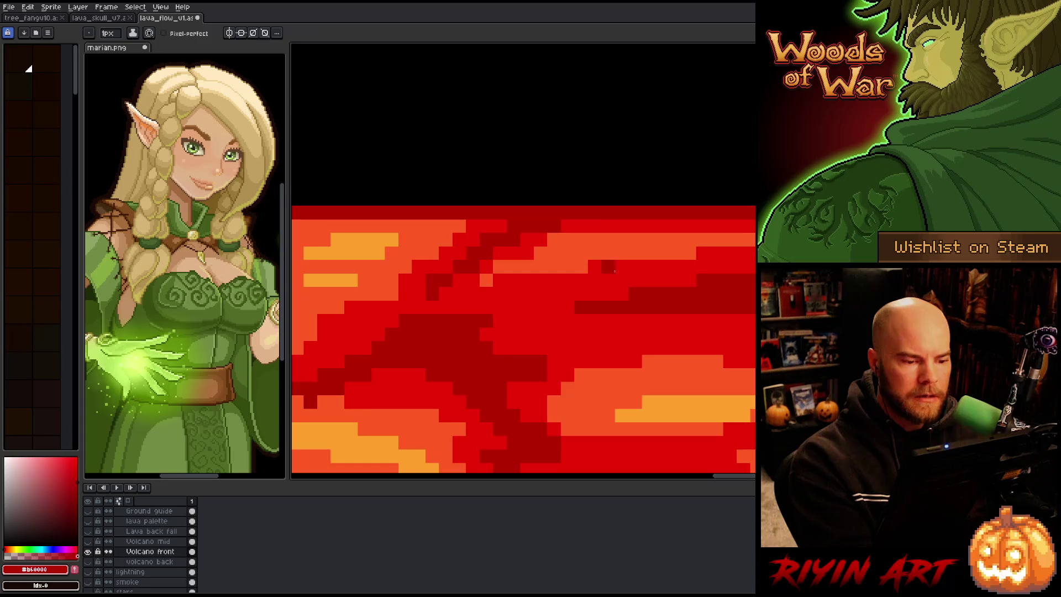
Step: Add a short orange streak, extend the dark red band right and paint an orange band below it
left_click(539, 260, "alt")
left_click_drag(495, 280, 531, 281)
left_click(581, 299, "alt")
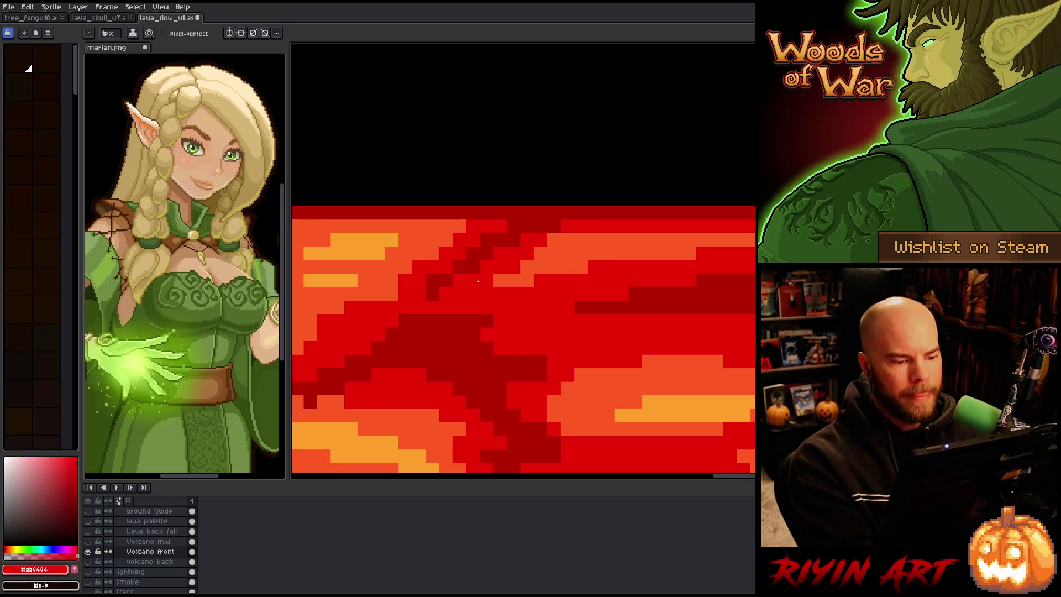
left_click(623, 245, "alt")
scroll(713, 327, "down", 1)
scroll(670, 280, "down", 1)
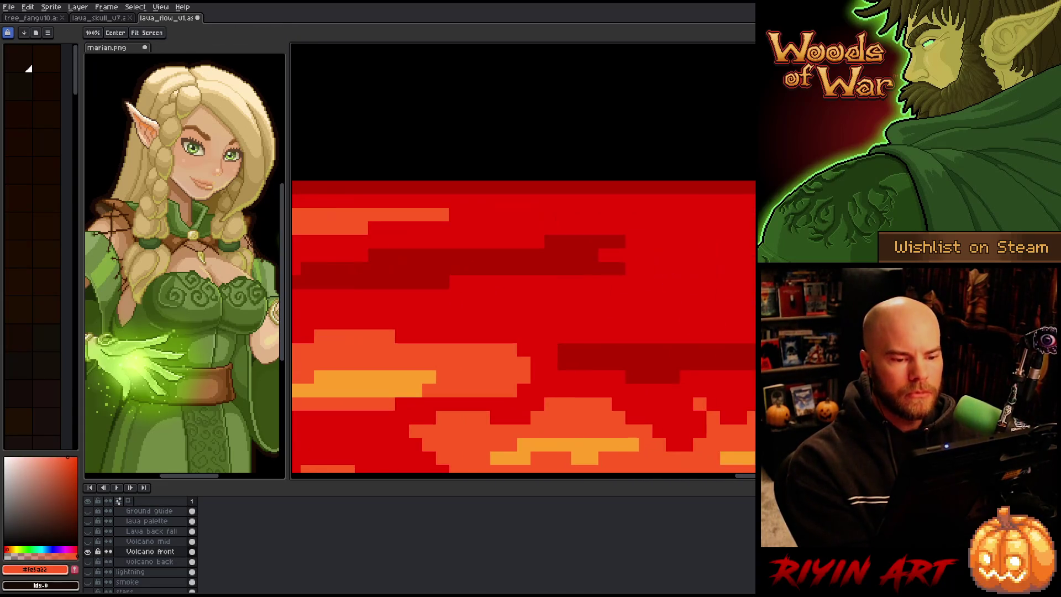
left_click_drag(598, 256, 705, 255)
left_click(445, 216, "alt")
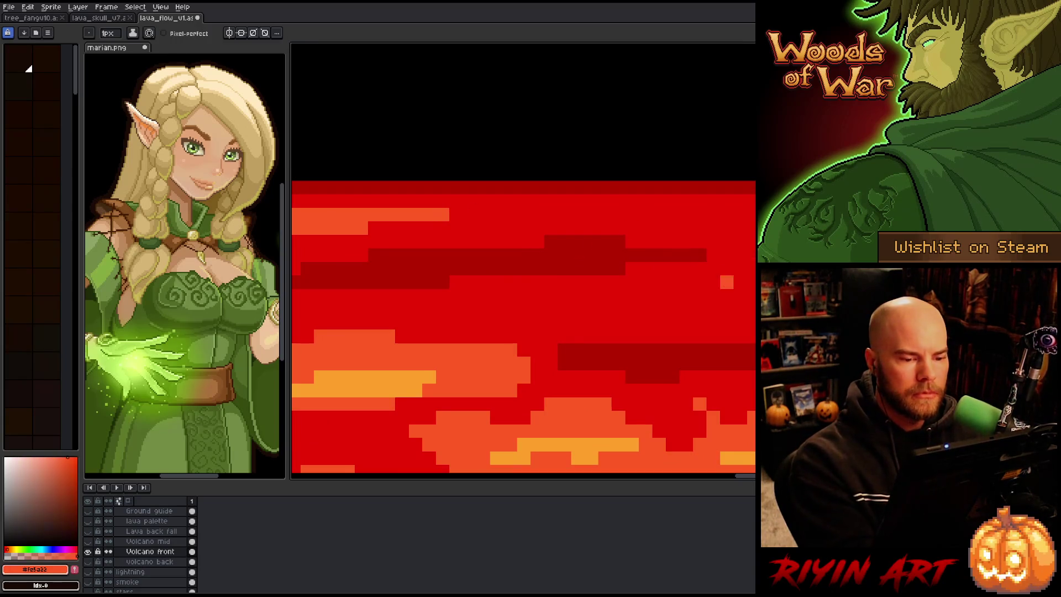
left_click_drag(705, 296, 479, 311)
left_click_drag(753, 297, 640, 311)
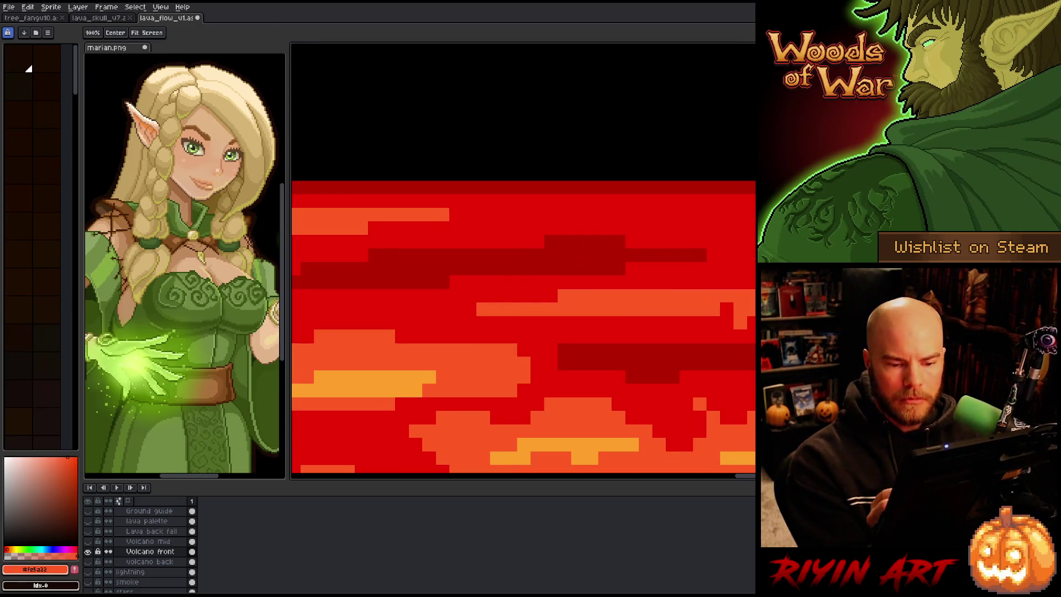
scroll(523, 332, "right", 2)
Step: Paint orange pixels along the lower lava and orange strokes in the upper lava
left_click_drag(539, 323, 436, 324)
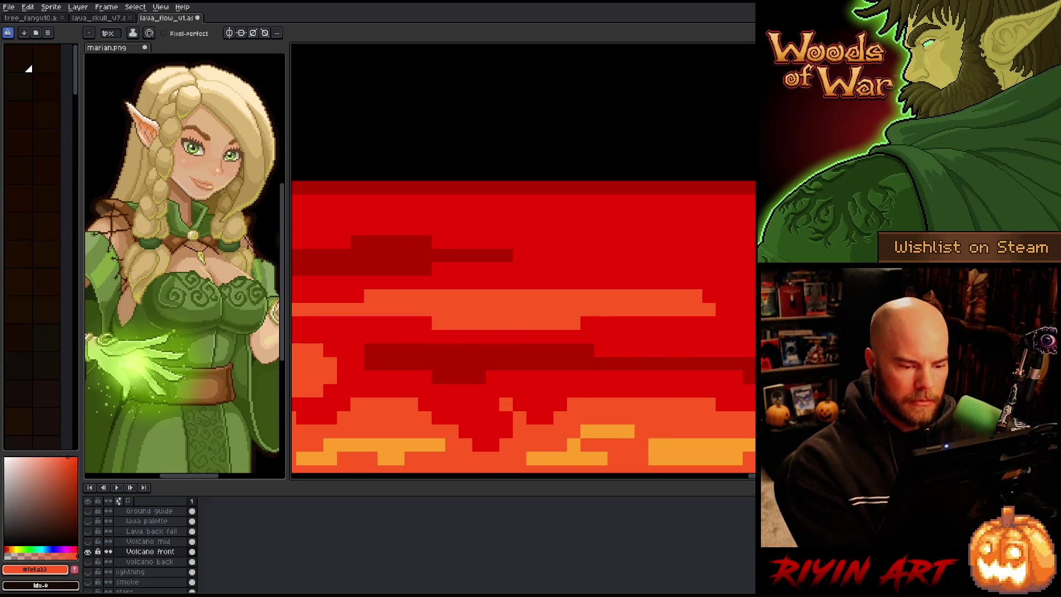
left_click(545, 350, "alt")
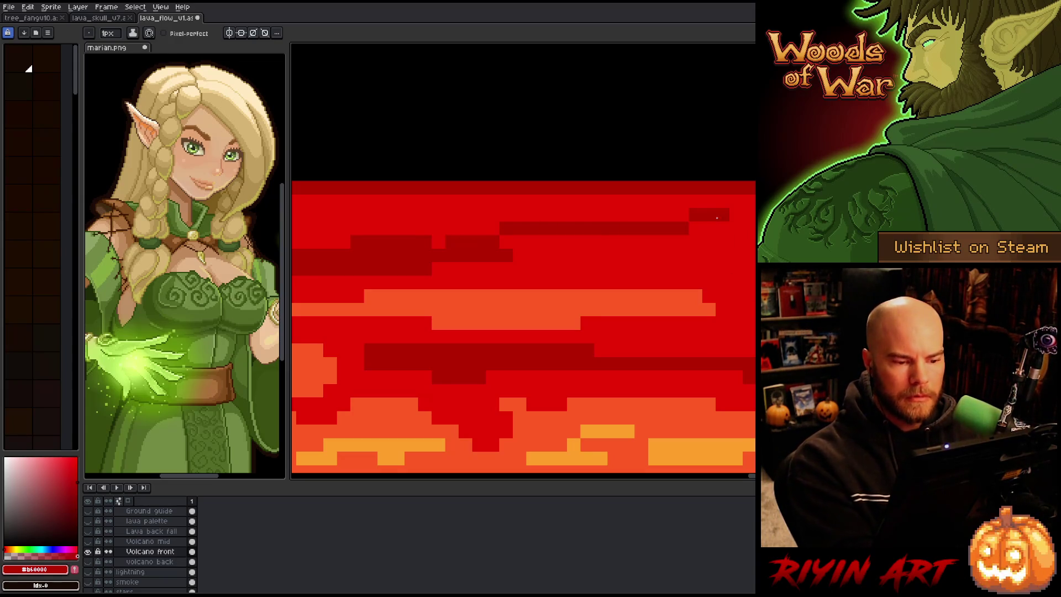
key("alt")
left_click(623, 298, "alt")
left_click_drag(539, 228, 661, 228)
left_click_drag(747, 242, 614, 249)
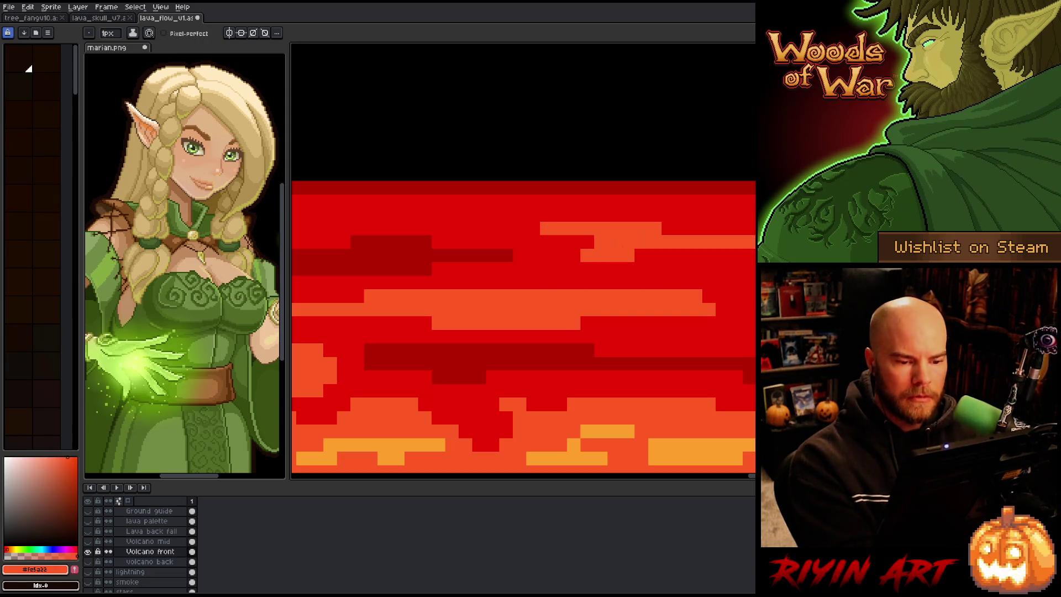
left_click_drag(715, 228, 662, 228)
left_click_drag(730, 256, 633, 255)
Step: Paint a dark red stroke across the lava and sample dark red and orange from it
key("alt")
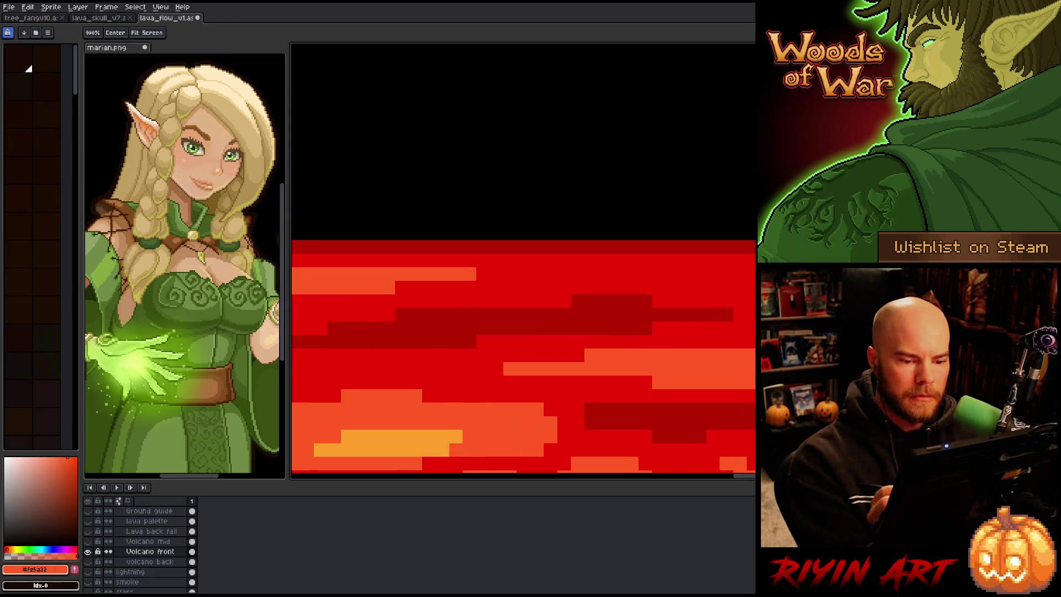
left_click(666, 280, "alt")
left_click_drag(705, 263, 629, 262)
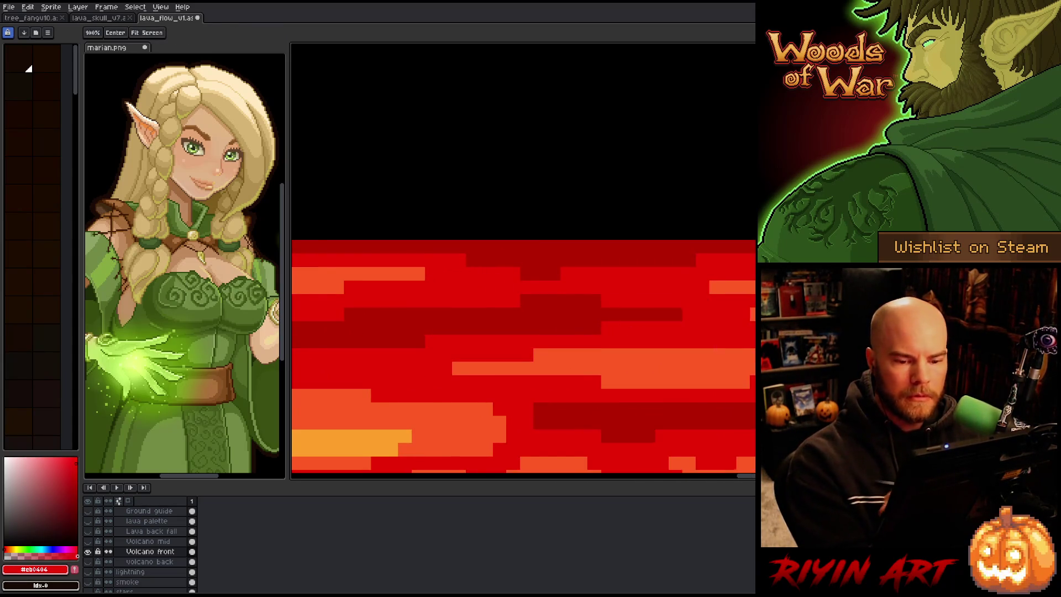
left_click(611, 323, "alt")
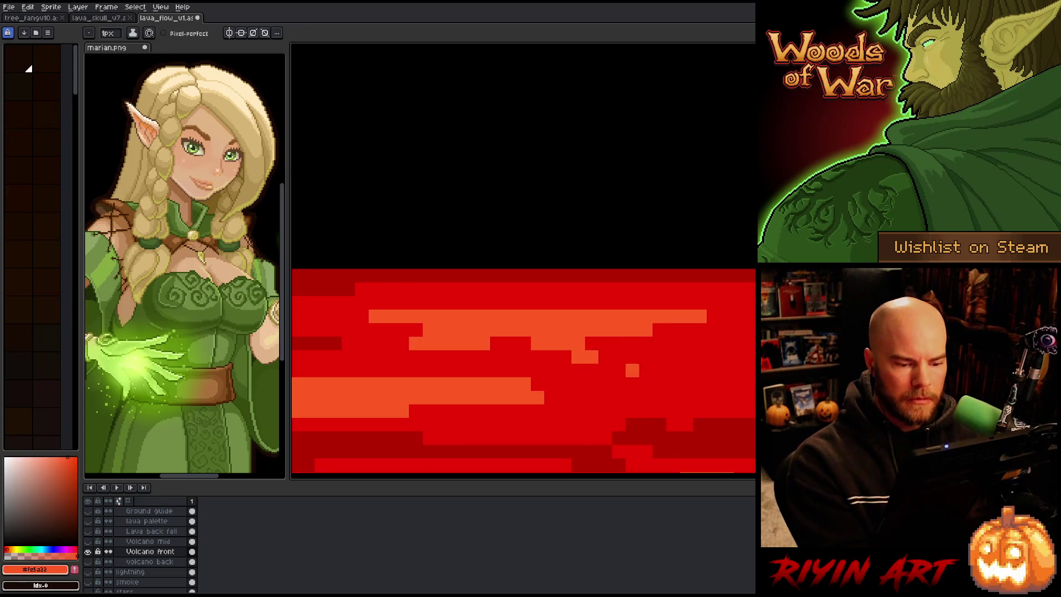
left_click(721, 427, "alt")
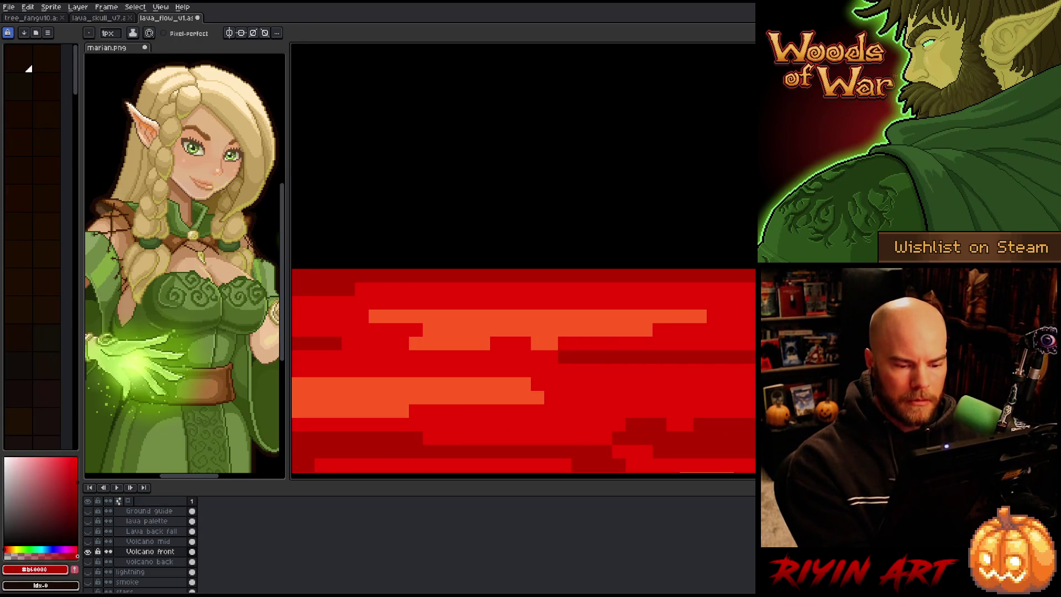
left_click(592, 368, "alt")
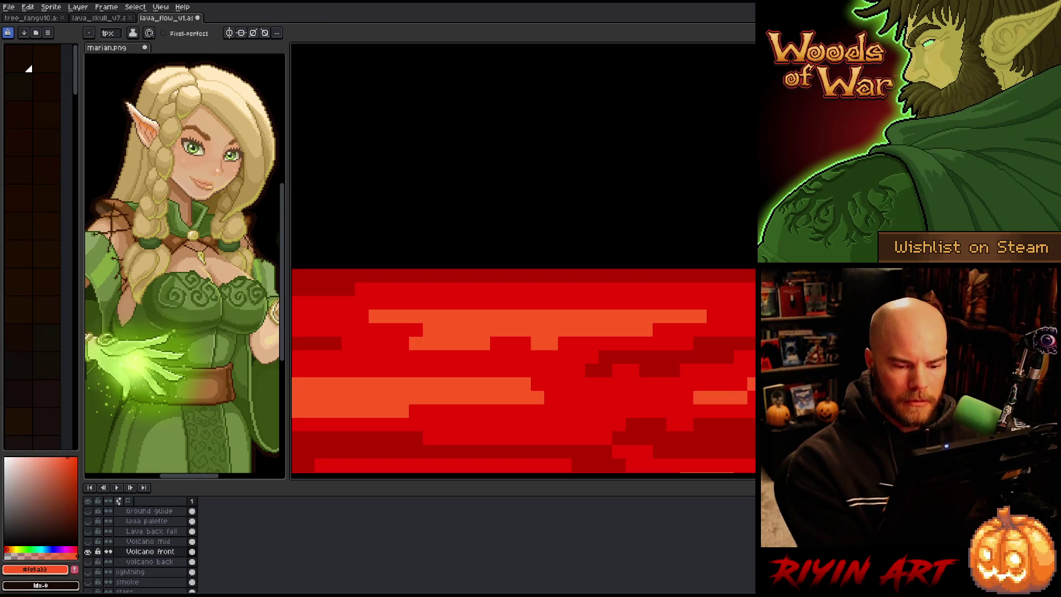
left_click(658, 360, "alt")
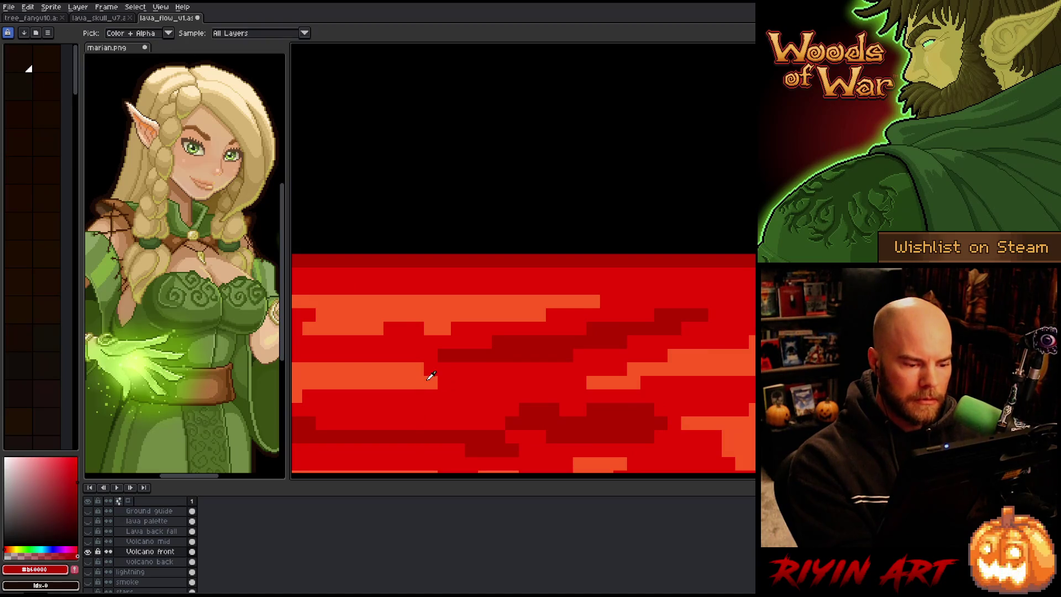
left_click(440, 377, "alt")
Step: Paint a dark red streak and a long orange streak along the lava's top
left_click_drag(599, 391, 497, 382)
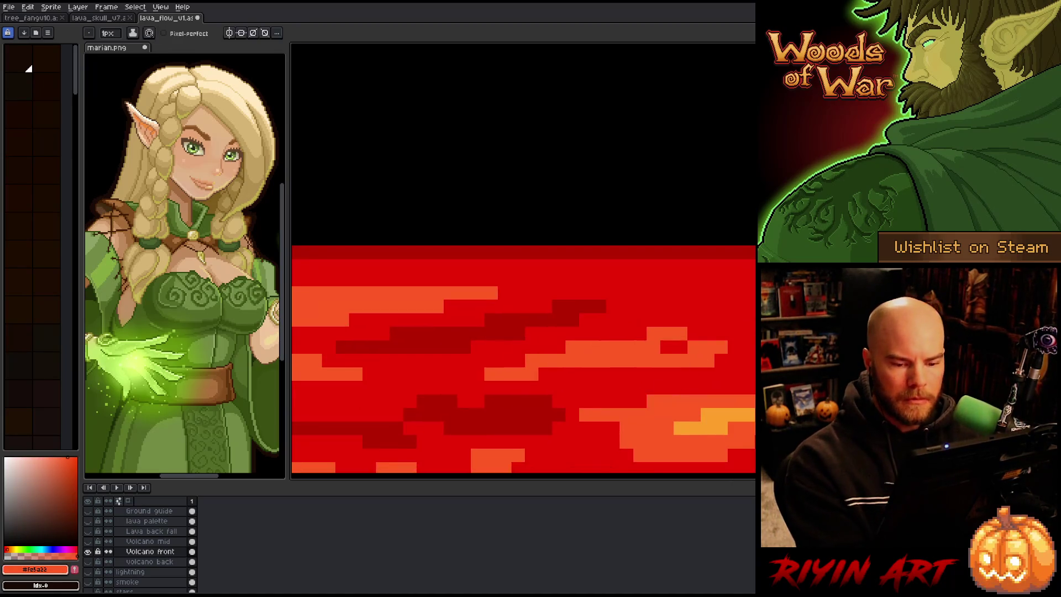
left_click(572, 306, "alt")
left_click_drag(664, 266, 720, 279)
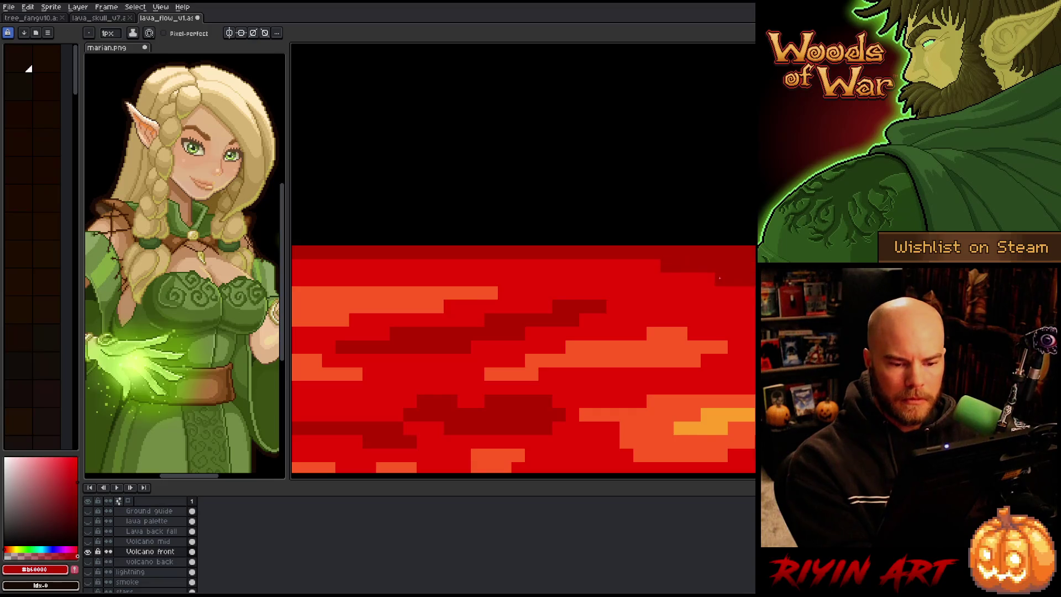
left_click(679, 357, "alt")
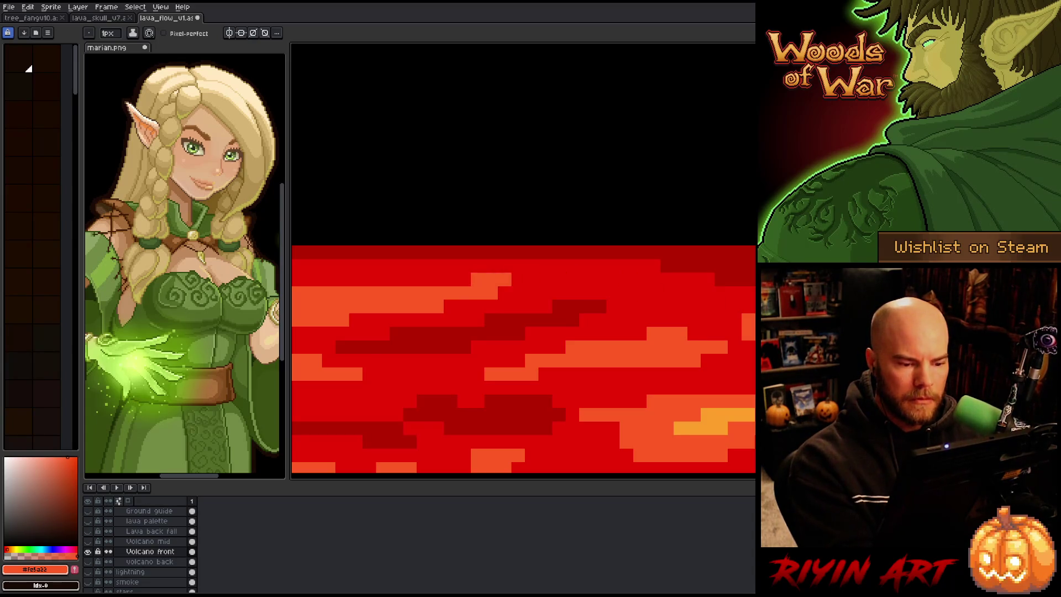
left_click_drag(632, 280, 405, 280)
left_click_drag(580, 332, 473, 201)
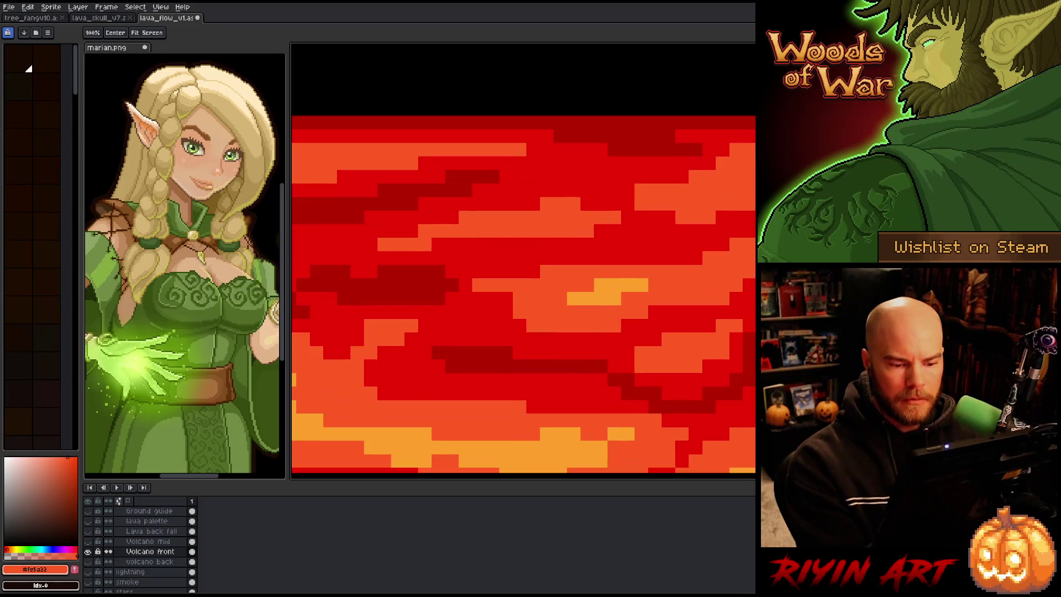
Step: Paint dark red pixels into the lava, undo a misplaced block and extend the dark red patch
left_click(434, 279, "alt")
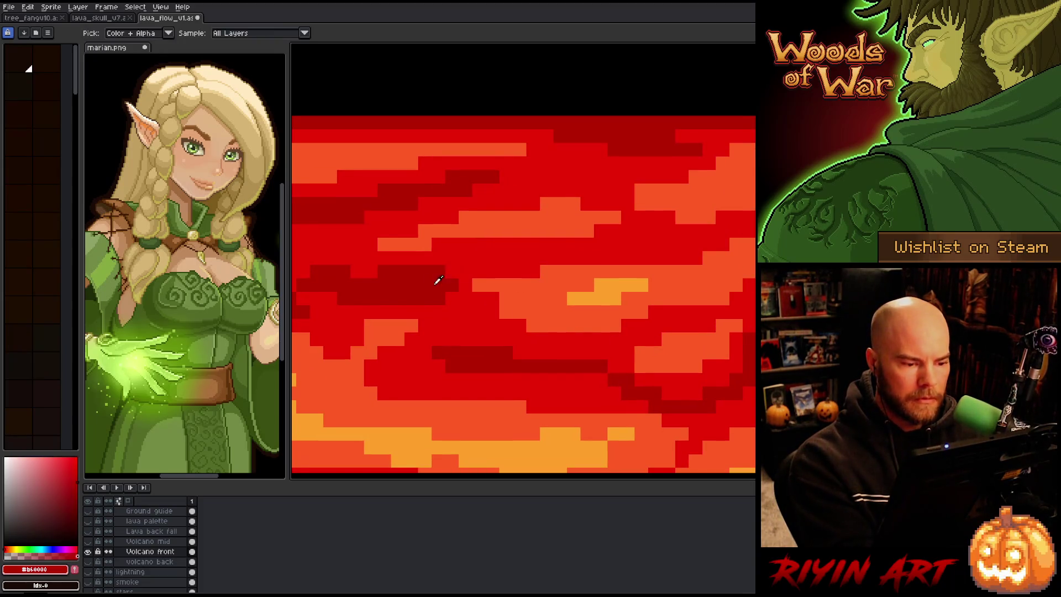
left_click_drag(493, 259, 458, 267)
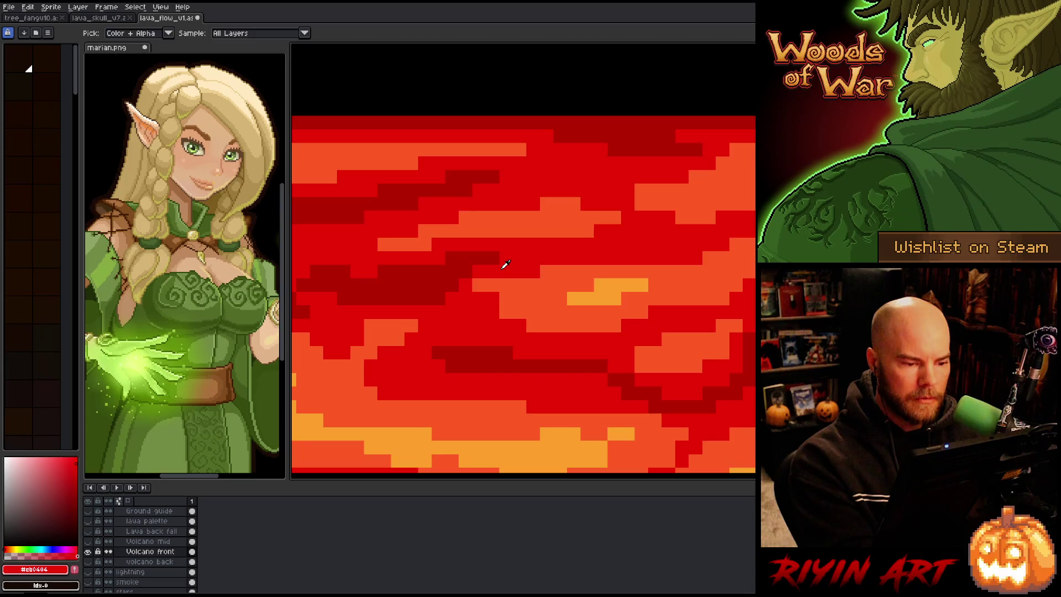
left_click(574, 284)
key("ctrl+z")
left_click(427, 247, "alt")
left_click_drag(726, 332, 663, 303)
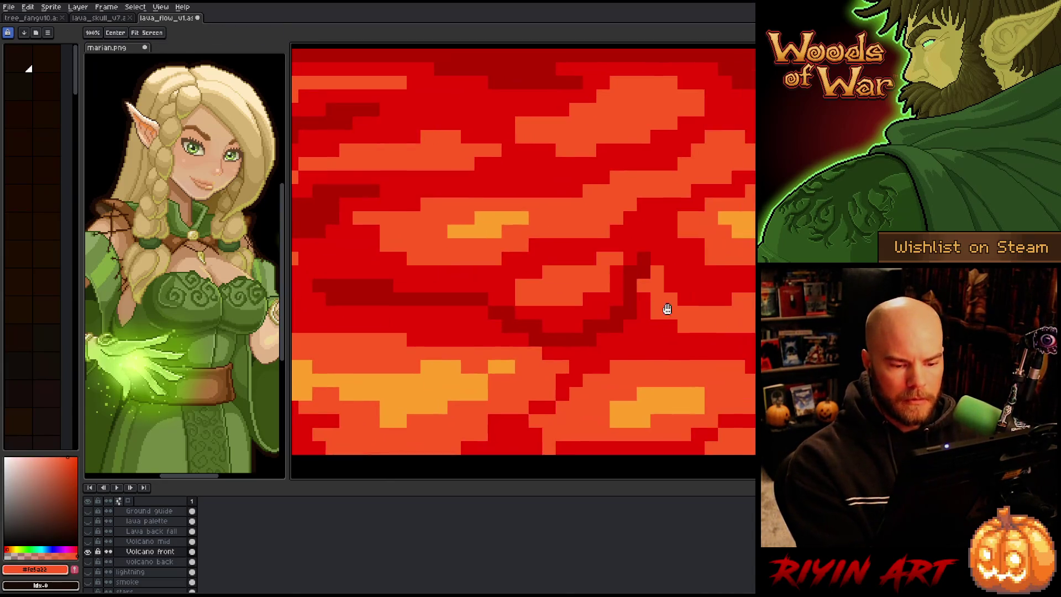
left_click(631, 299)
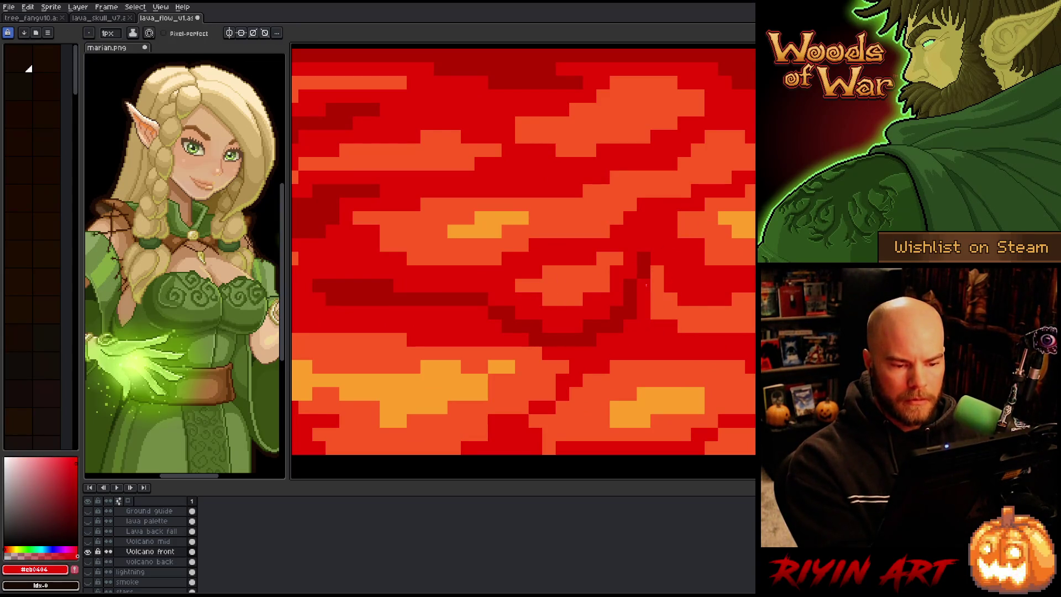
Step: Repaint bands of red lava orange across the molten surface
left_click(661, 327, "alt")
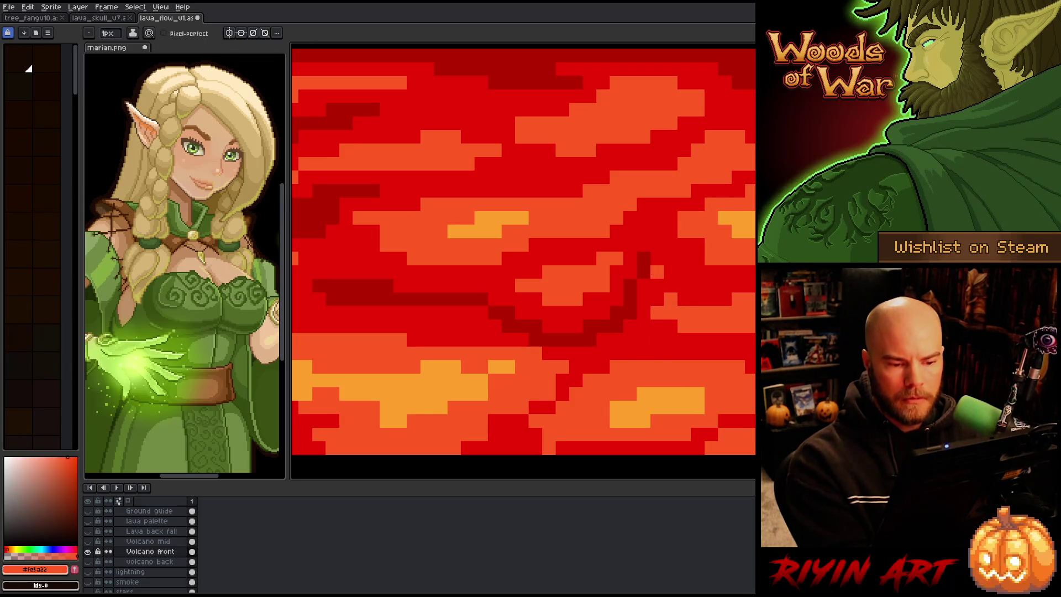
left_click(669, 303)
scroll(738, 365, "up", 2)
scroll(737, 367, "up", 2)
scroll(735, 367, "up", 2)
mouse_move(614, 303)
left_mouse_down()
mouse_move(548, 294)
mouse_move(709, 288)
left_mouse_up()
mouse_move(519, 274)
left_mouse_down()
mouse_move(580, 254)
mouse_move(654, 261)
left_mouse_up()
left_click_drag(581, 234, 684, 235)
left_click(364, 241, "alt")
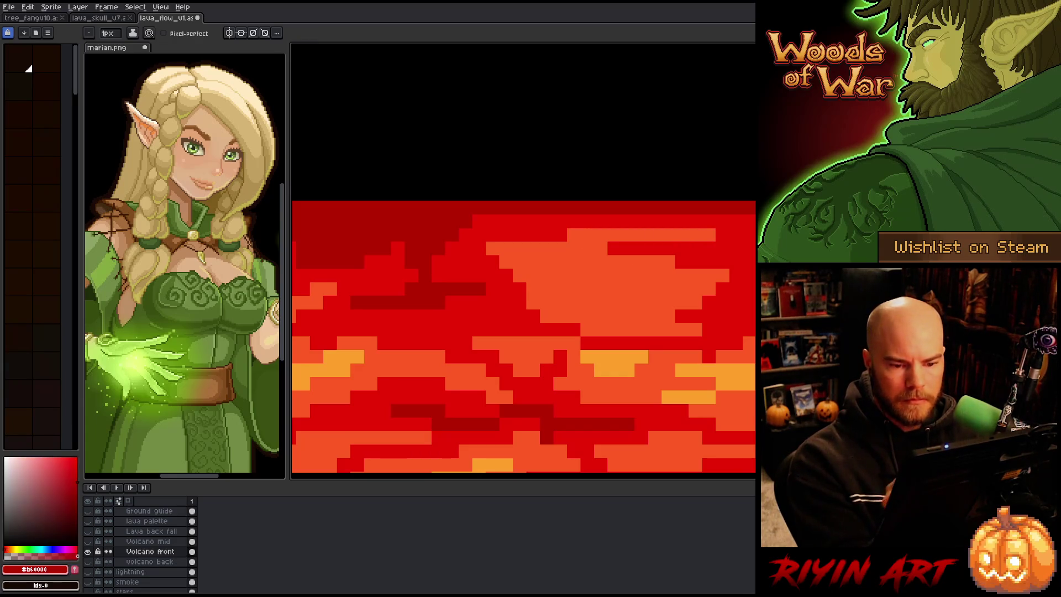
left_click(725, 285, "alt")
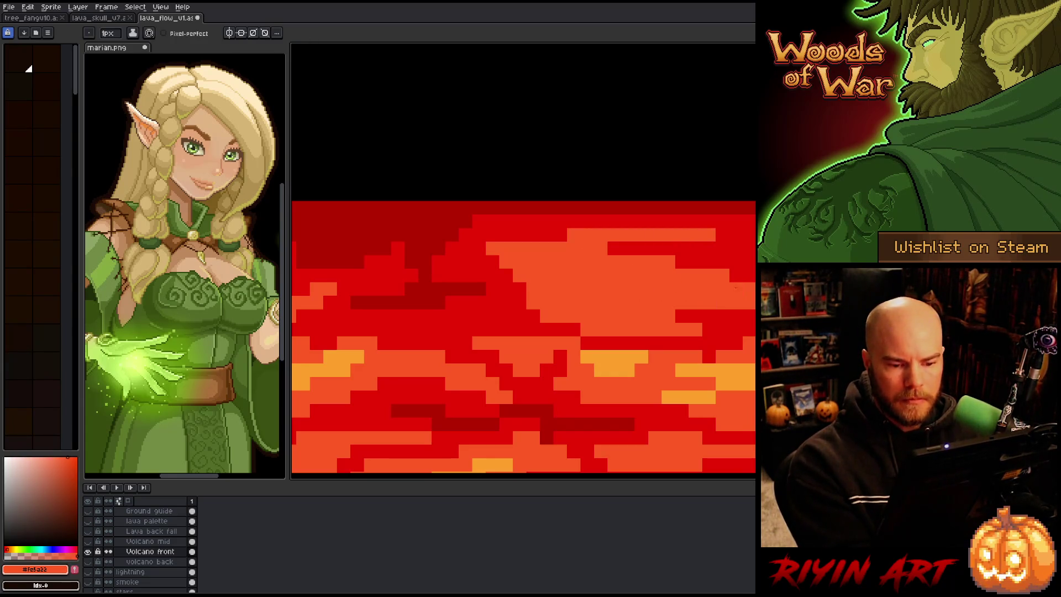
Step: On the next frame, paint an orange band, dark red rows to the right edge and orange top-right strokes
key("Right")
left_click(616, 321, "alt")
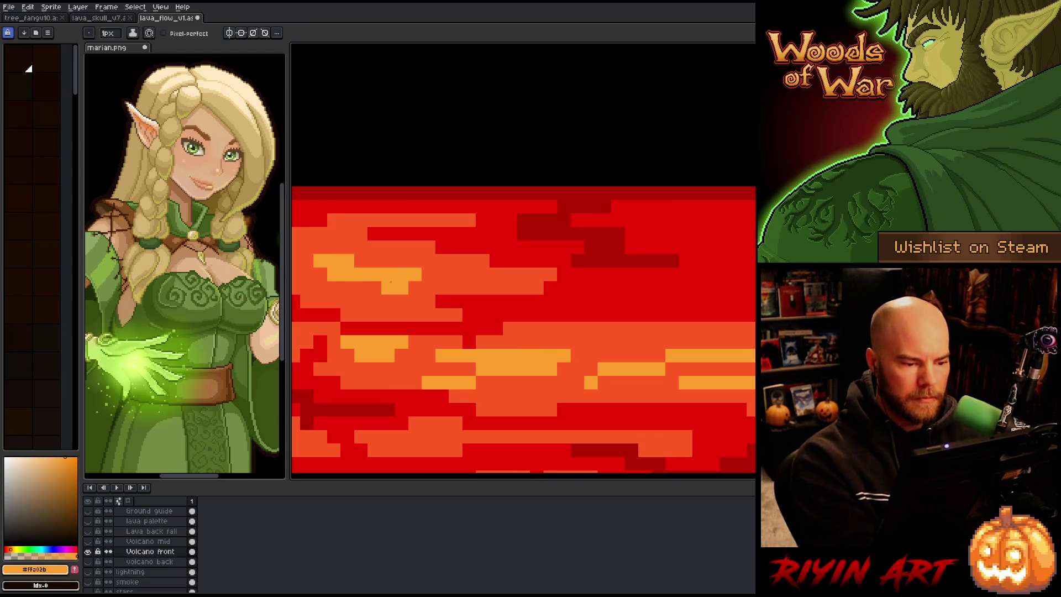
left_click(612, 244, "alt")
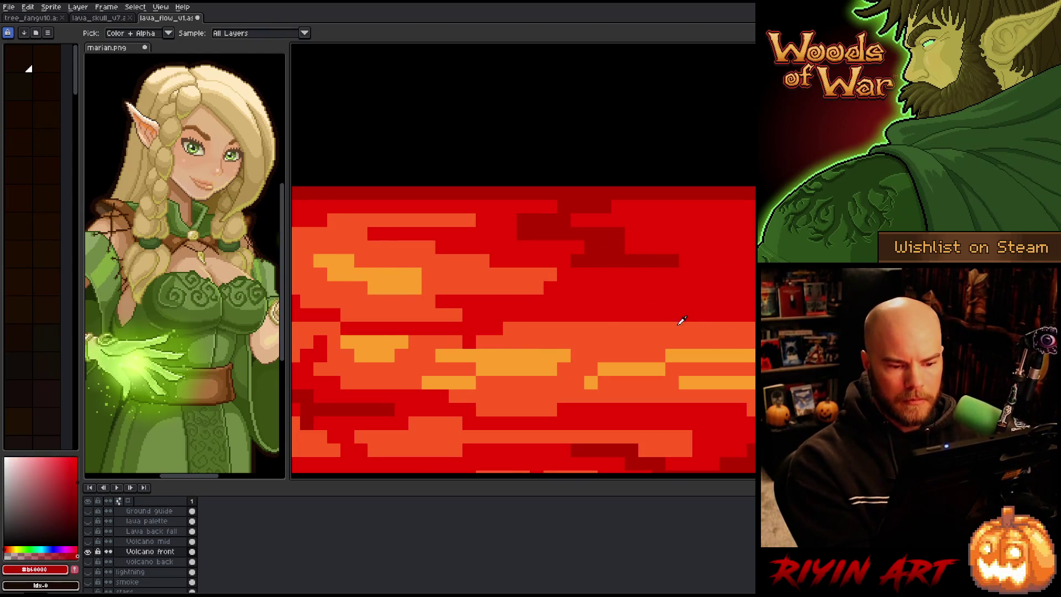
left_click(655, 310, "alt")
left_click_drag(604, 301, 743, 314)
left_click(613, 241, "alt")
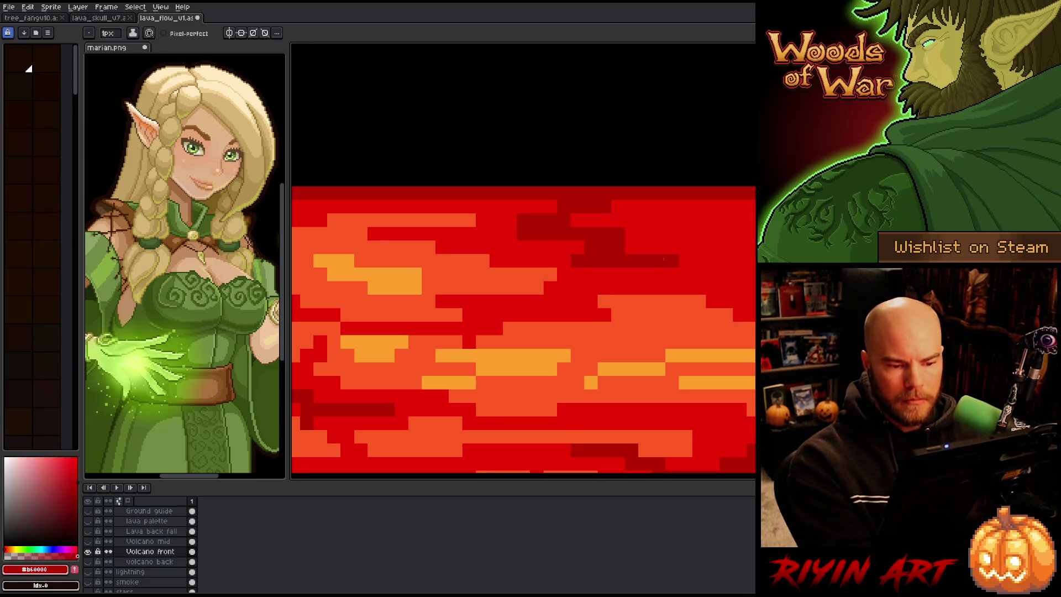
left_click_drag(646, 274, 751, 274)
left_click_drag(682, 261, 752, 261)
left_click(647, 333, "alt")
left_click_drag(682, 221, 750, 234)
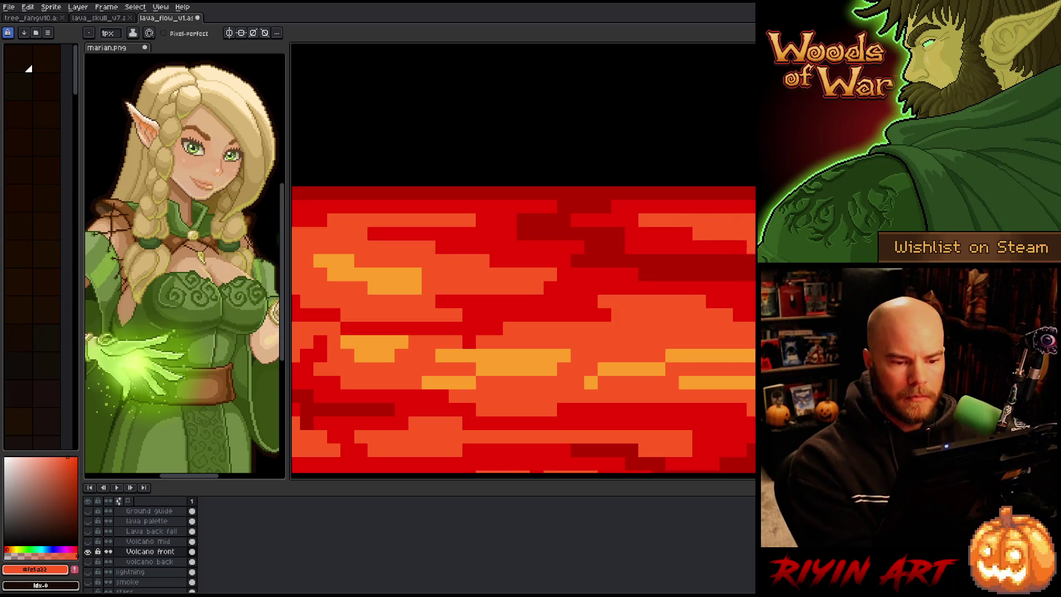
Step: On the following frame, paint orange strokes, a dark red block near the top and extend the dark red band
key("Right")
left_click_drag(616, 261, 738, 274)
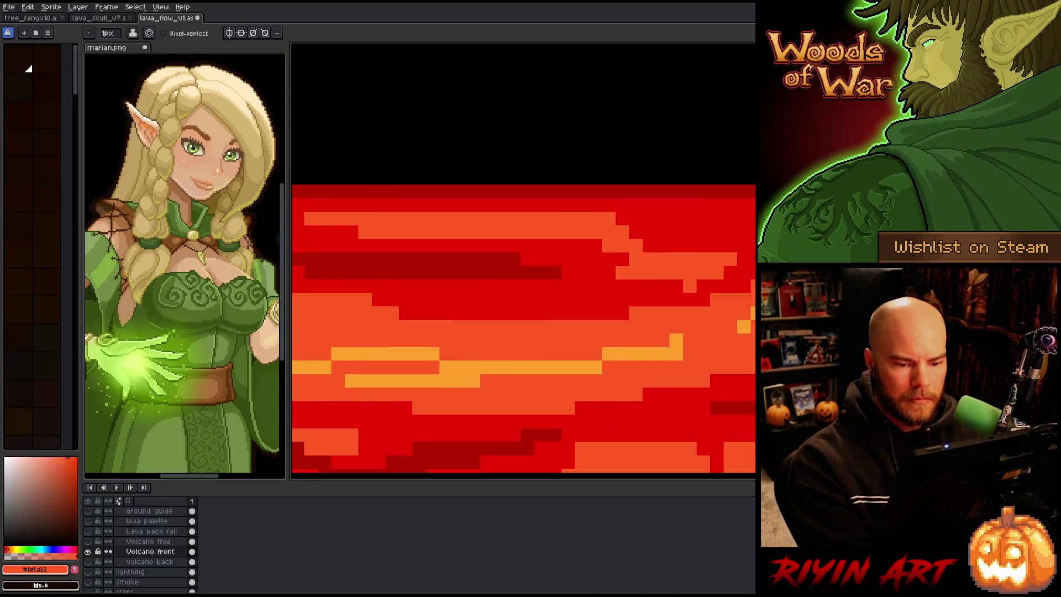
left_click(547, 269, "alt")
left_click_drag(685, 217, 710, 219)
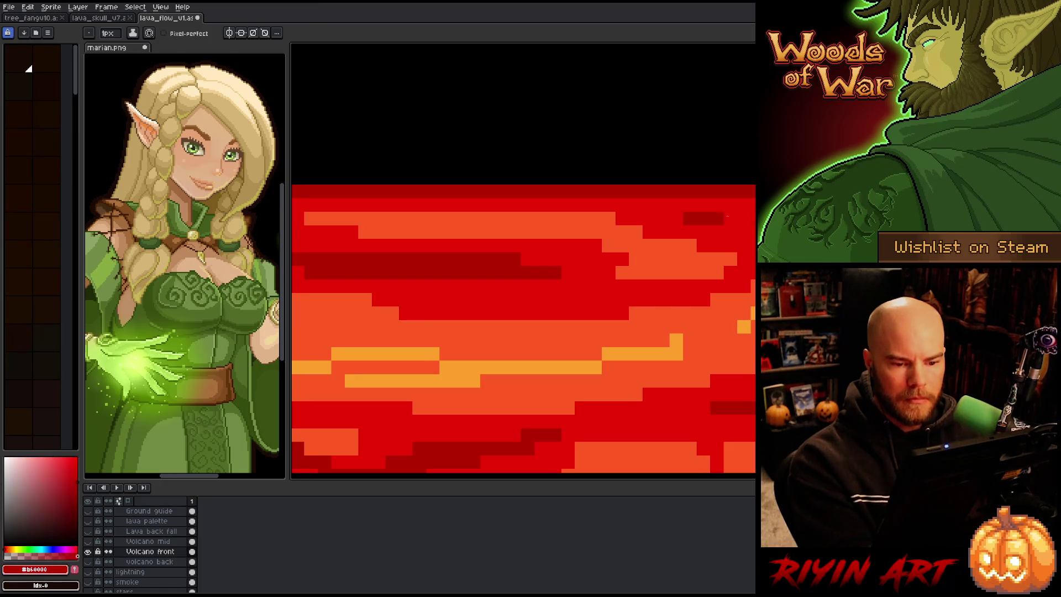
left_click_drag(515, 286, 569, 299)
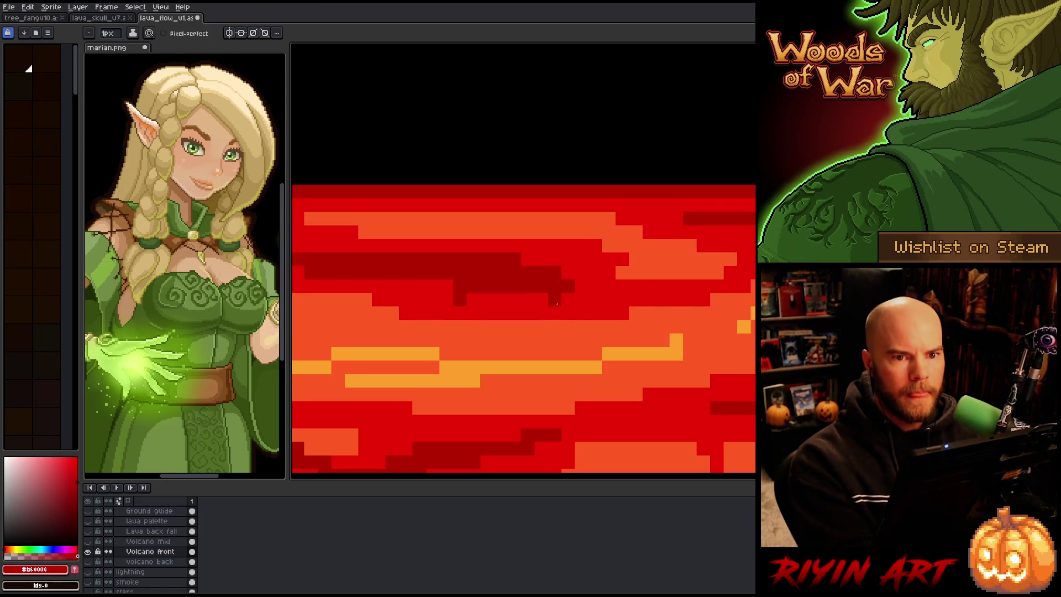
left_click_drag(470, 300, 569, 300)
Step: Move to another frame, undo a stray red pixel and sample orange and dark red from the lava
key("Right")
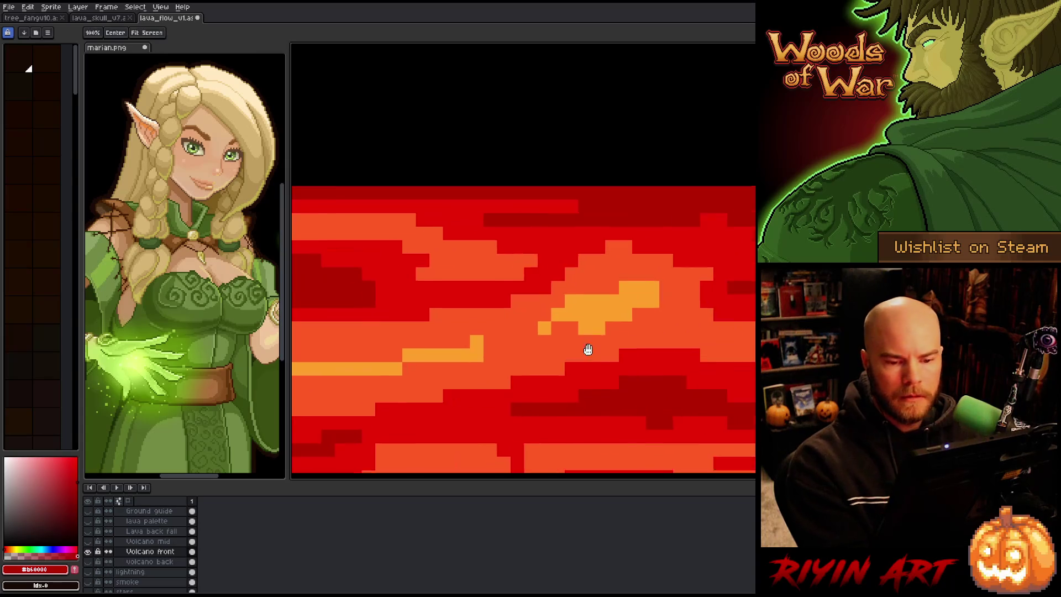
left_click(410, 291, "alt")
left_click(465, 329)
key("ctrl+z")
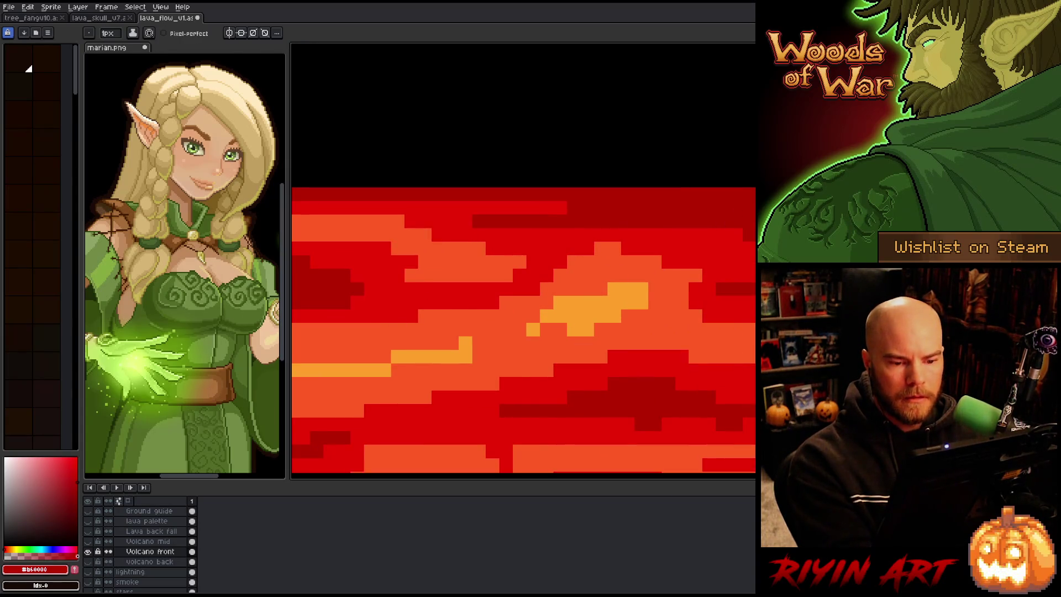
left_click(464, 390, "alt")
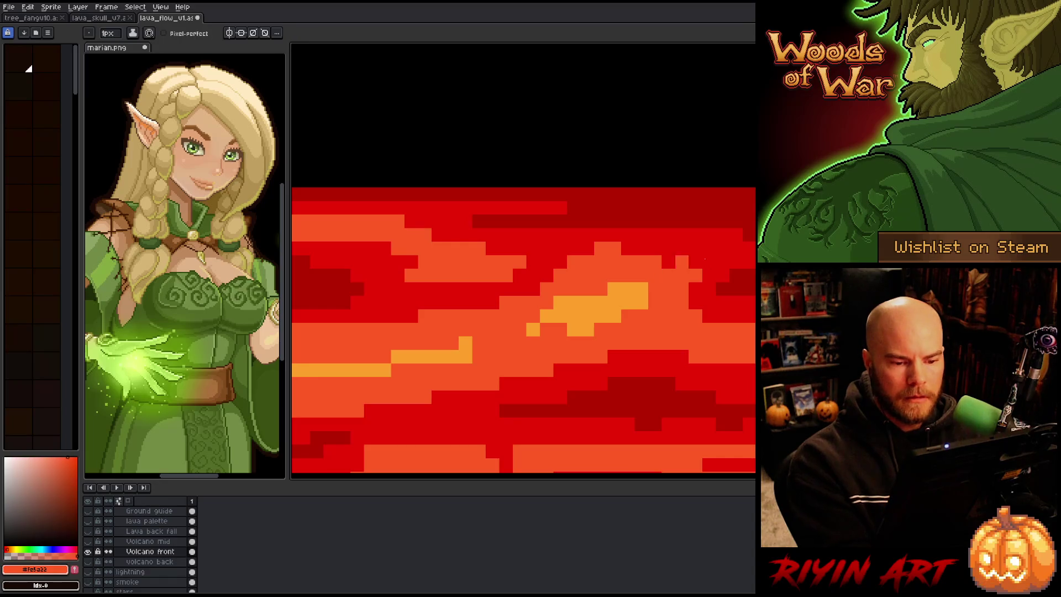
mouse_move(630, 252)
left_mouse_down()
mouse_move(675, 351)
mouse_move(753, 336)
left_mouse_up()
left_click(721, 233, "alt")
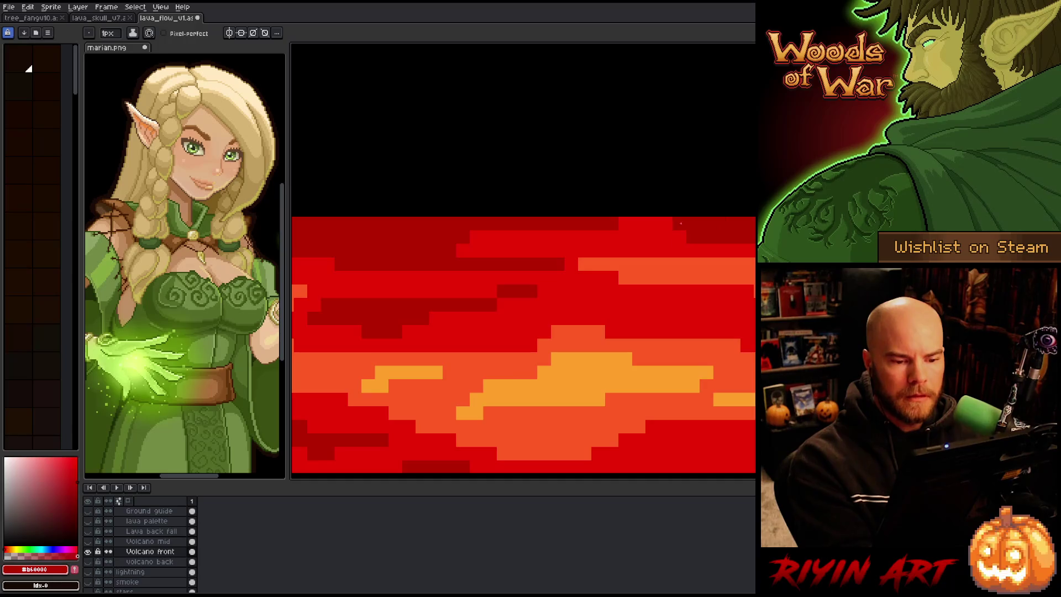
Step: Paint an orange horizontal stroke across the lava and swap the drawing colour
mouse_move(721, 232)
left_mouse_down()
mouse_move(655, 370)
mouse_move(550, 374)
left_mouse_up()
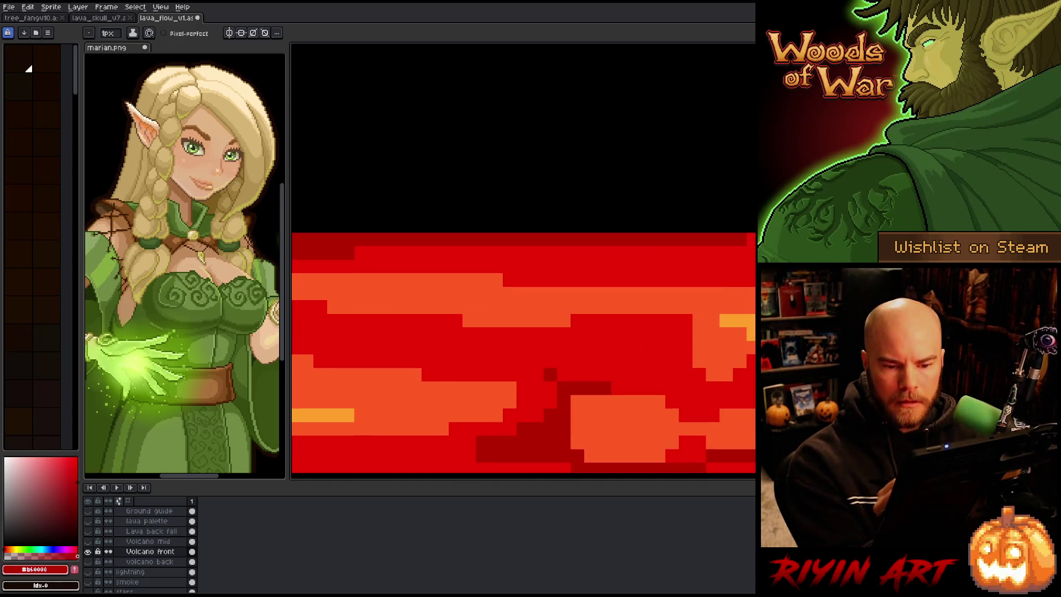
left_click(705, 289, "alt")
left_click_drag(573, 266, 747, 266)
left_click_drag(709, 343, 734, 296)
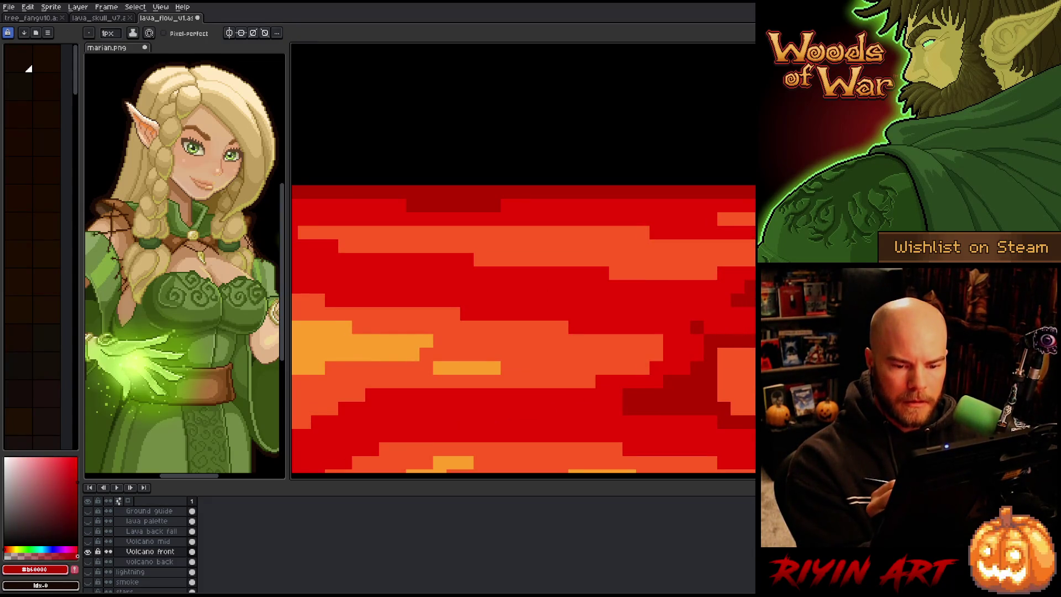
key("x")
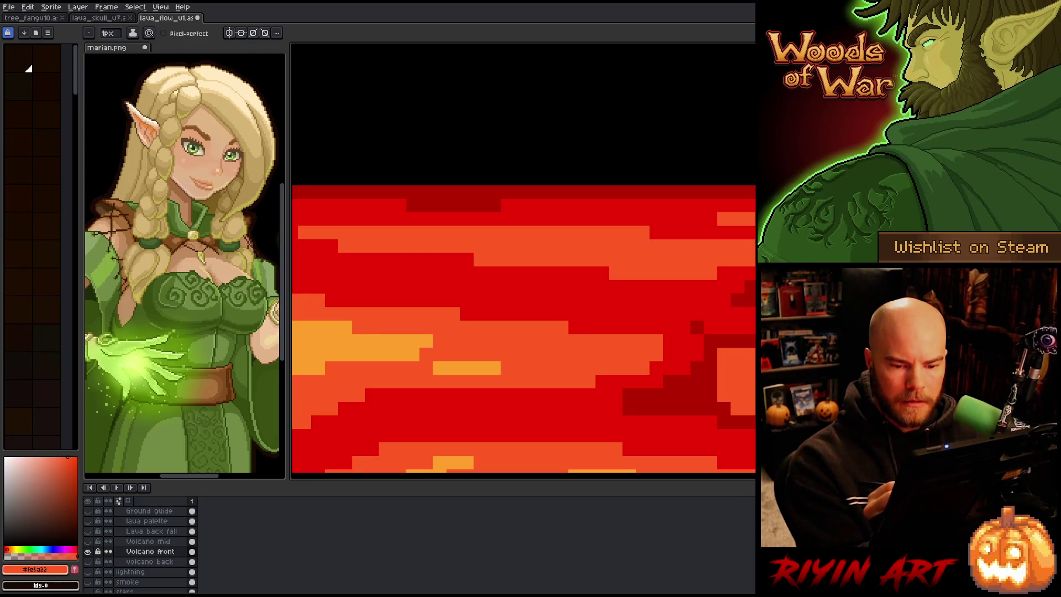
Step: Paint a dark red streak across the lava, redoing it after an undo
left_click(382, 281, "alt")
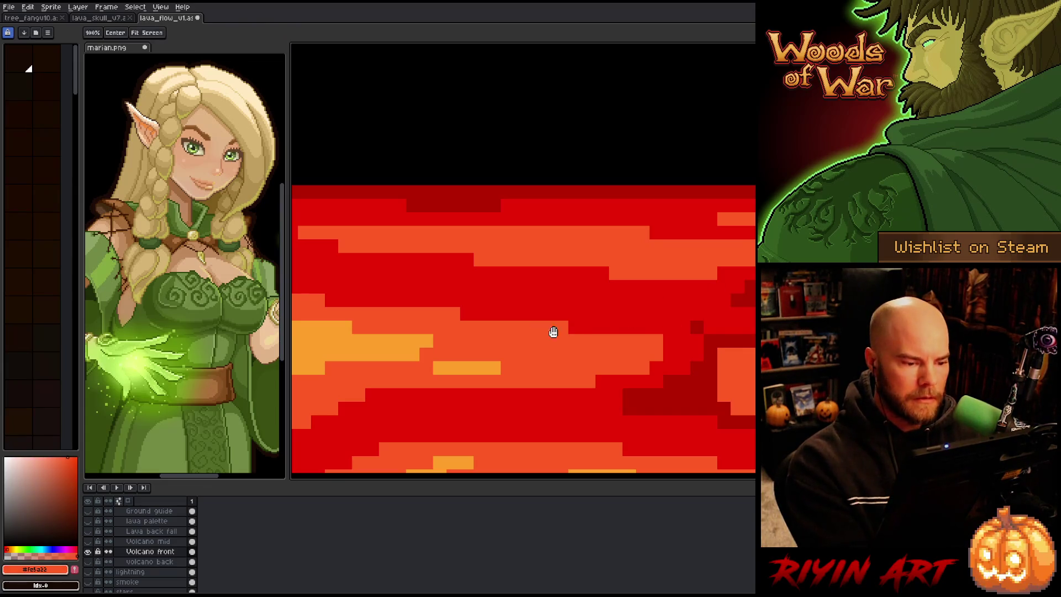
left_click_drag(552, 329, 552, 343)
left_click_drag(603, 285, 750, 285)
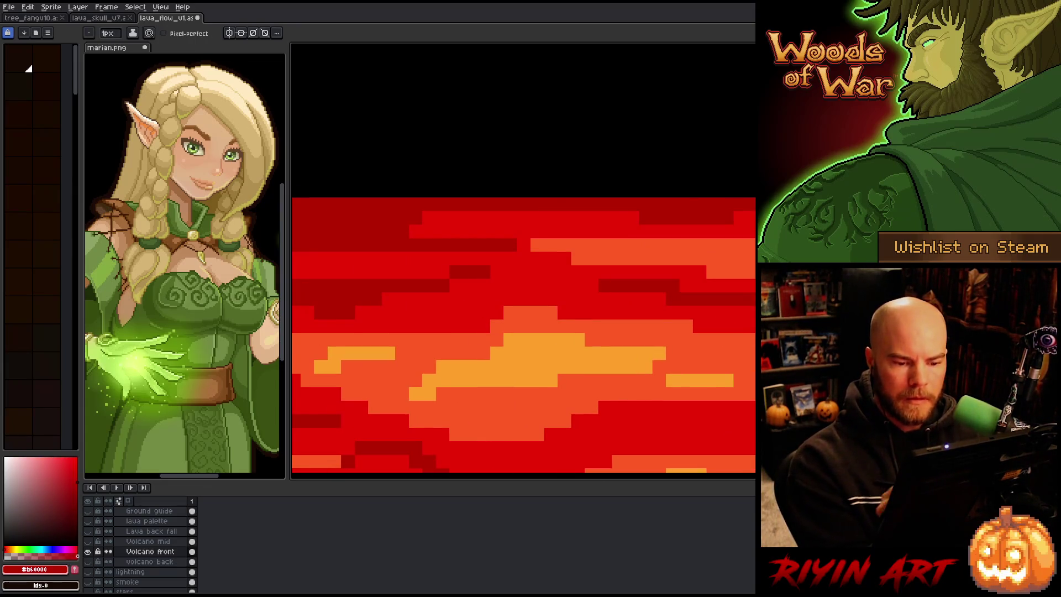
key("ctrl+z")
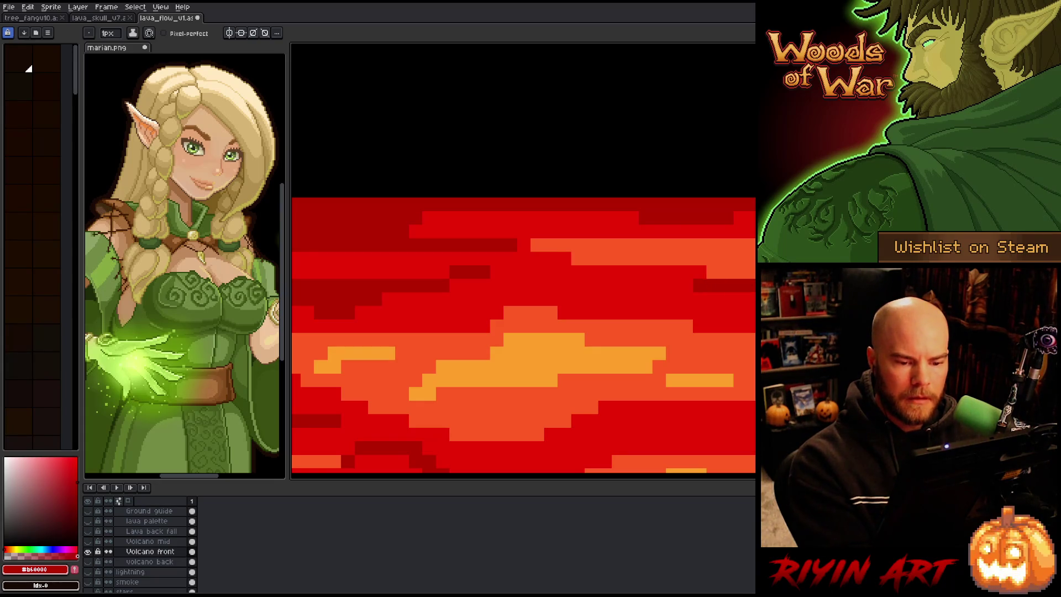
mouse_move(750, 286)
left_mouse_down()
mouse_move(586, 286)
mouse_move(519, 273)
left_mouse_up()
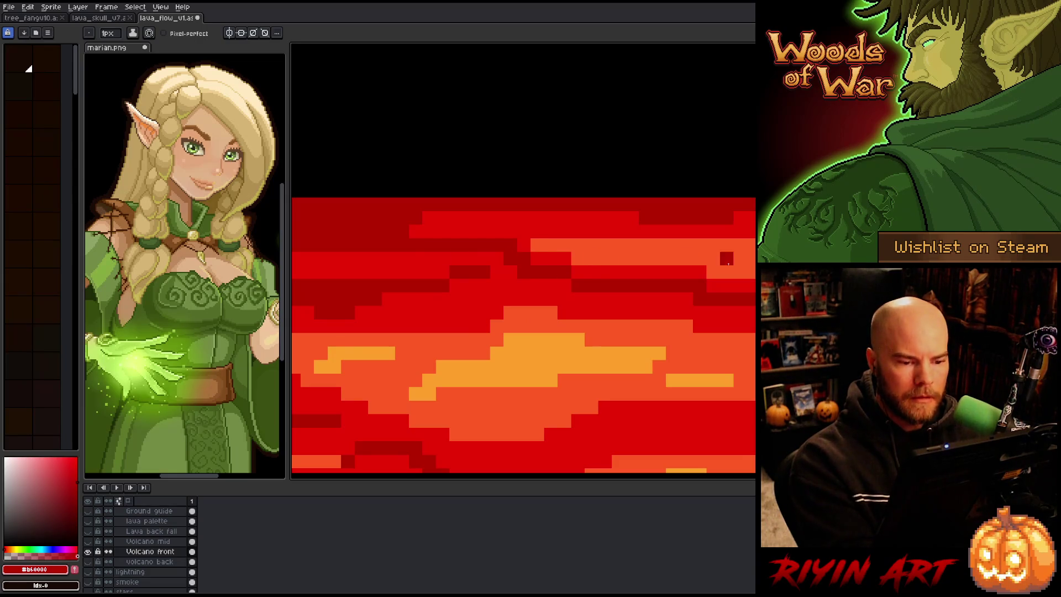
Step: Paint a dark red stroke on the lava, then cover most of it with orange
key("Right")
left_click(621, 230, "alt")
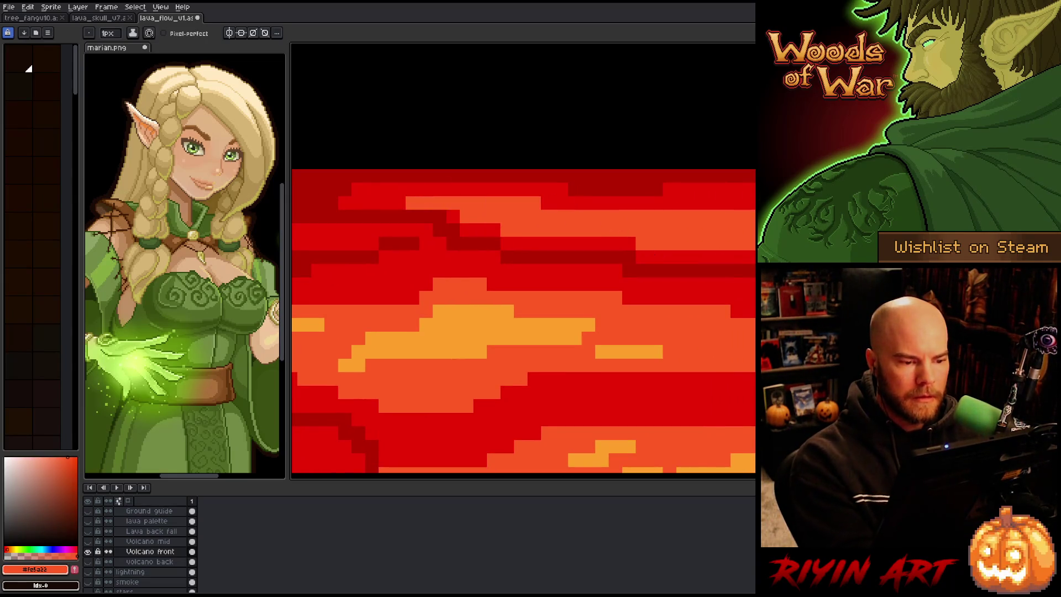
scroll(486, 304, "down", 2)
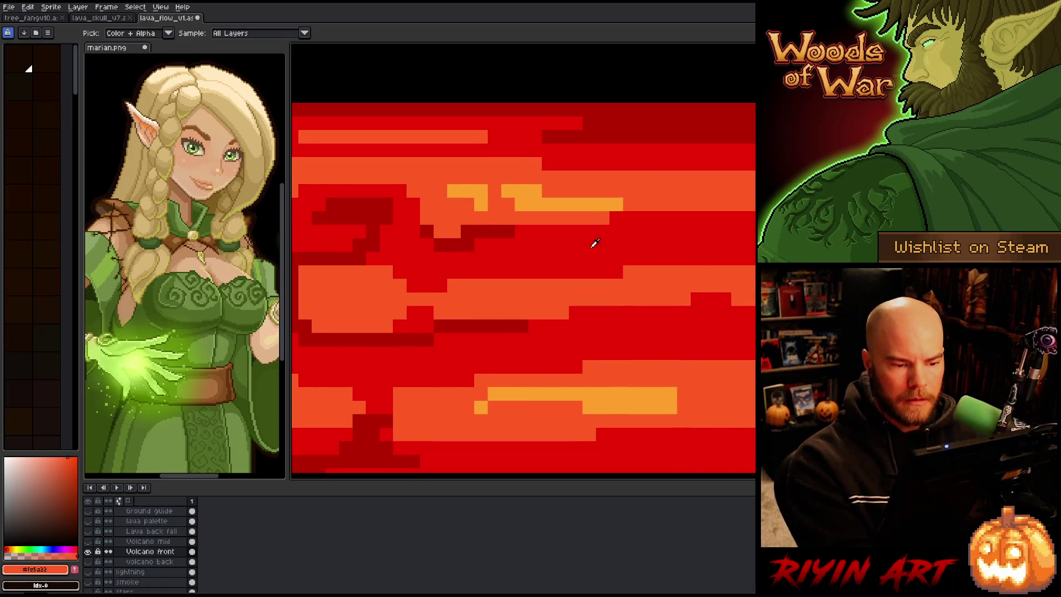
left_click(617, 243, "alt")
left_click_drag(652, 271, 751, 259)
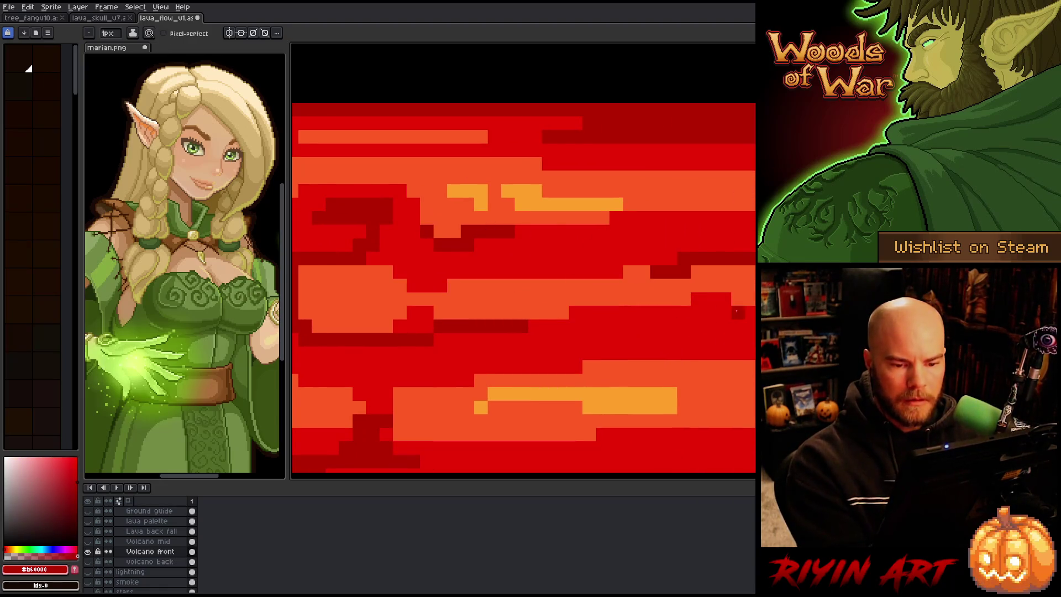
left_click(705, 278, "alt")
left_click_drag(651, 273, 691, 272)
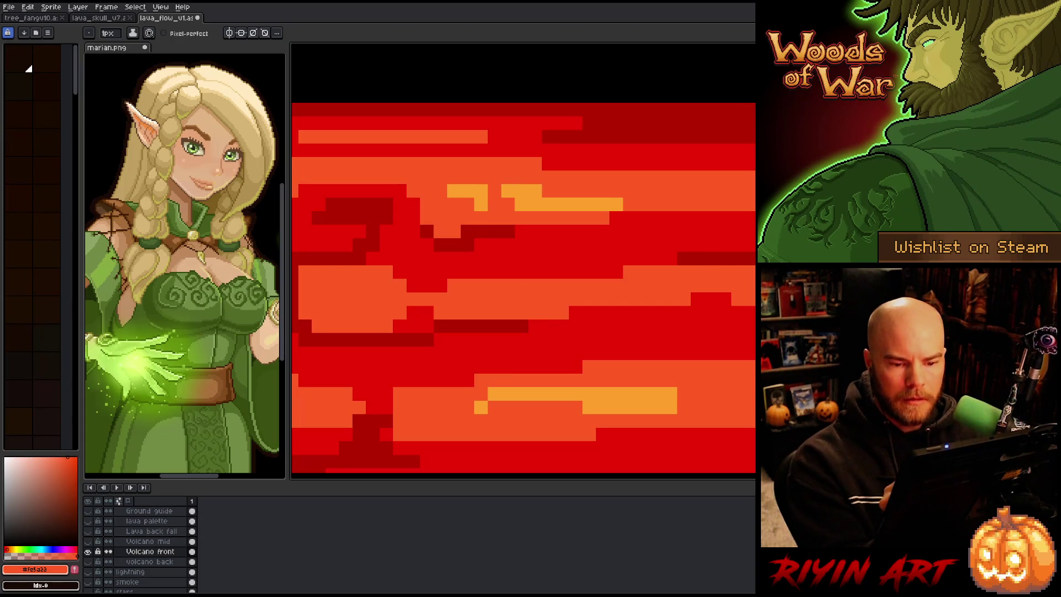
scroll(704, 327, "down", 1)
scroll(703, 326, "down", 2)
scroll(703, 327, "down", 2)
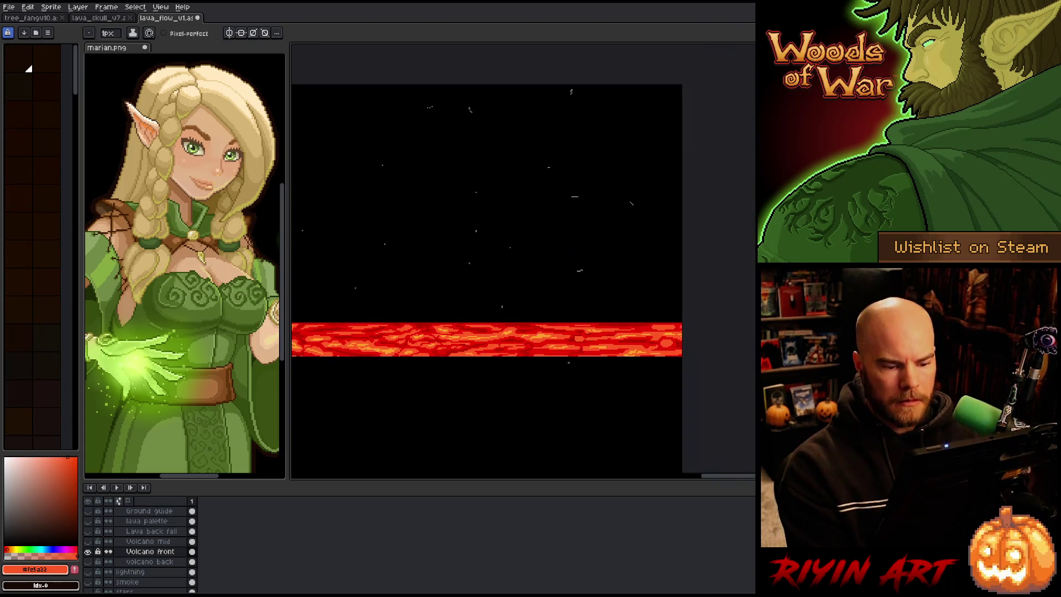
left_click_drag(461, 343, 467, 328)
scroll(465, 280, "up", 3)
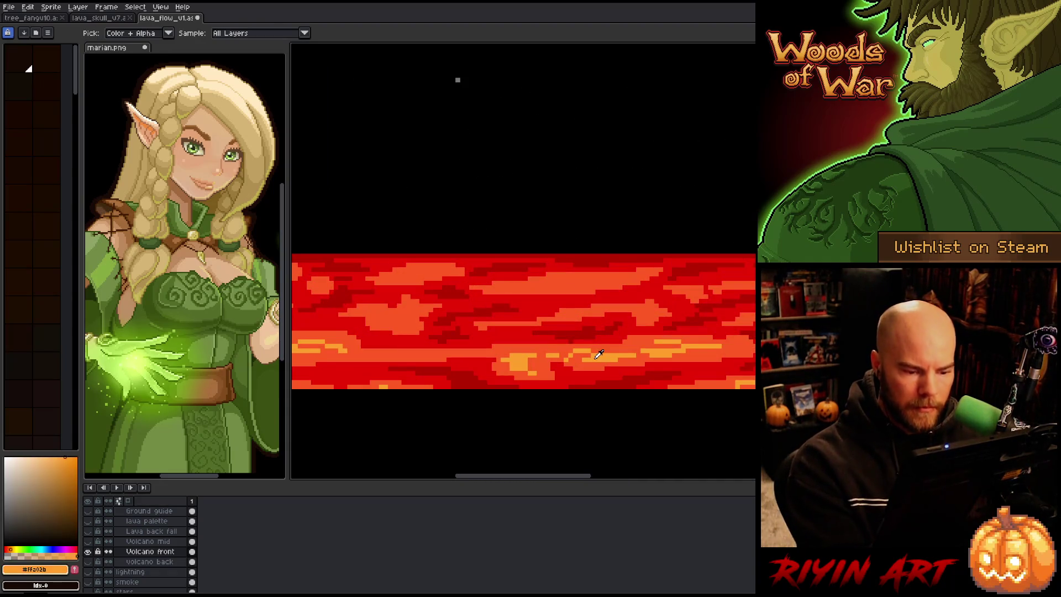
left_click_drag(457, 80, 736, 51)
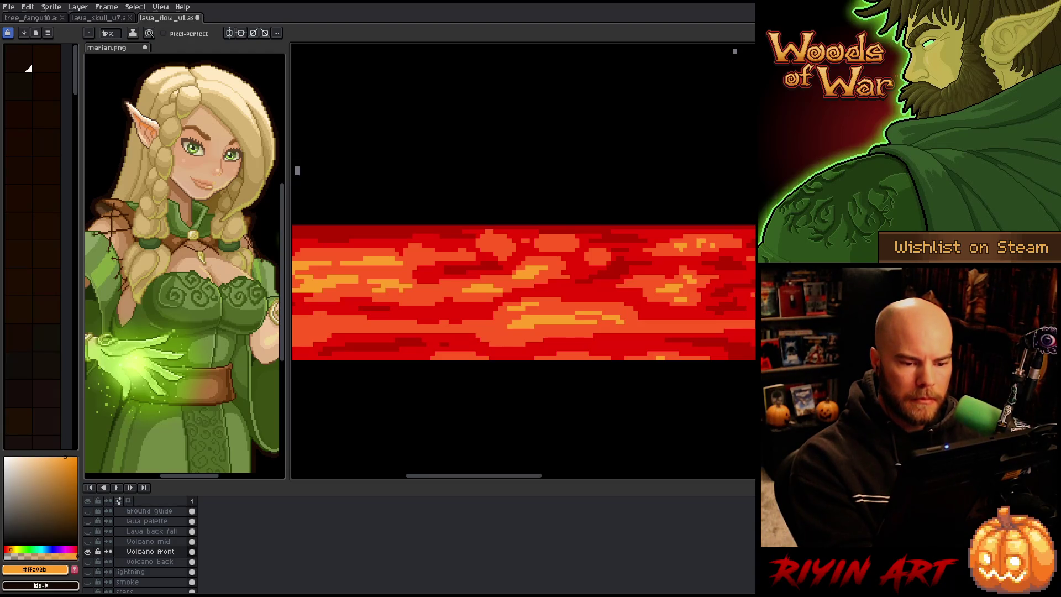
key("space")
left_click_drag(510, 325, 691, 325)
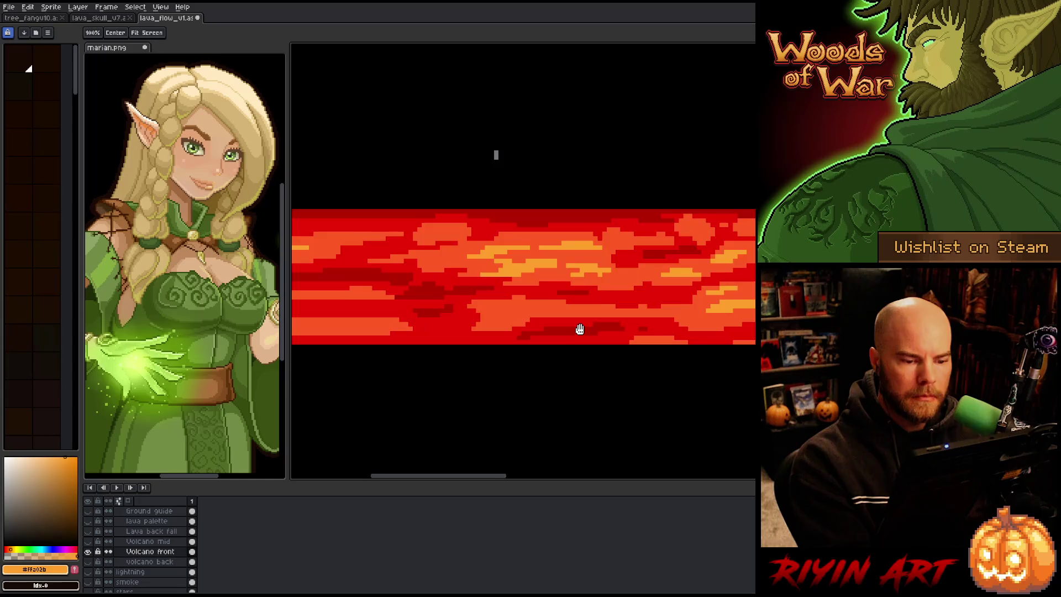
Step: Cycle Pencil and Move tools, then sample the lava's orange-red and dark red as drawing colours
left_click_drag(582, 330, 795, 362)
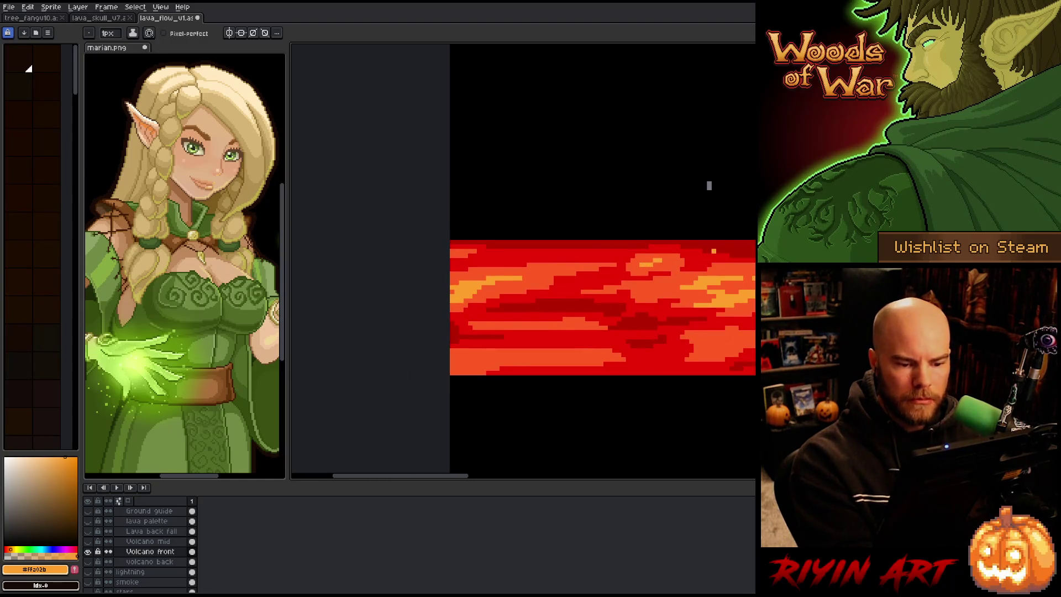
key("b")
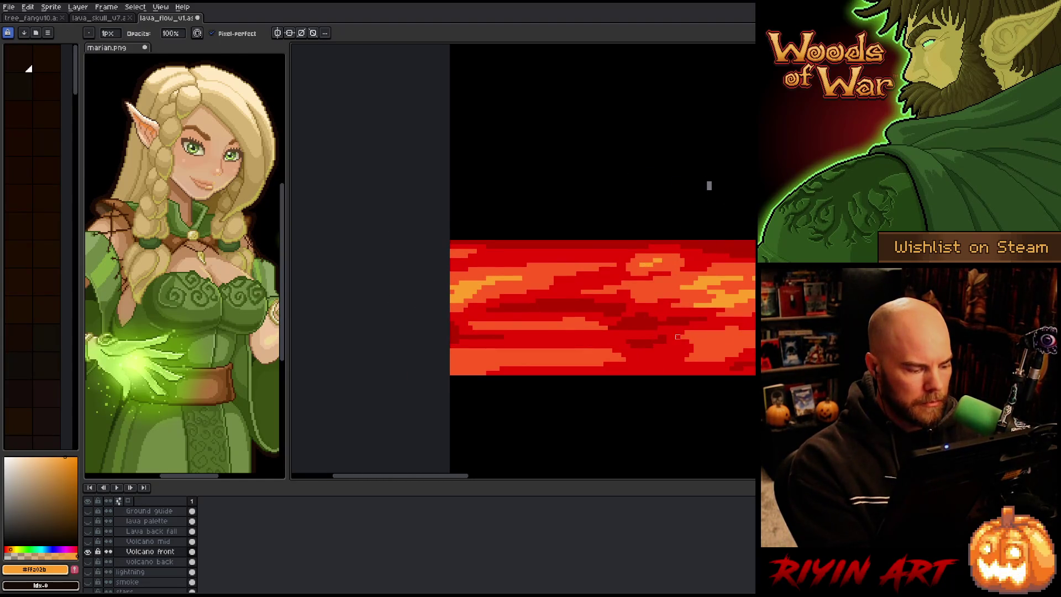
key("v")
key("b")
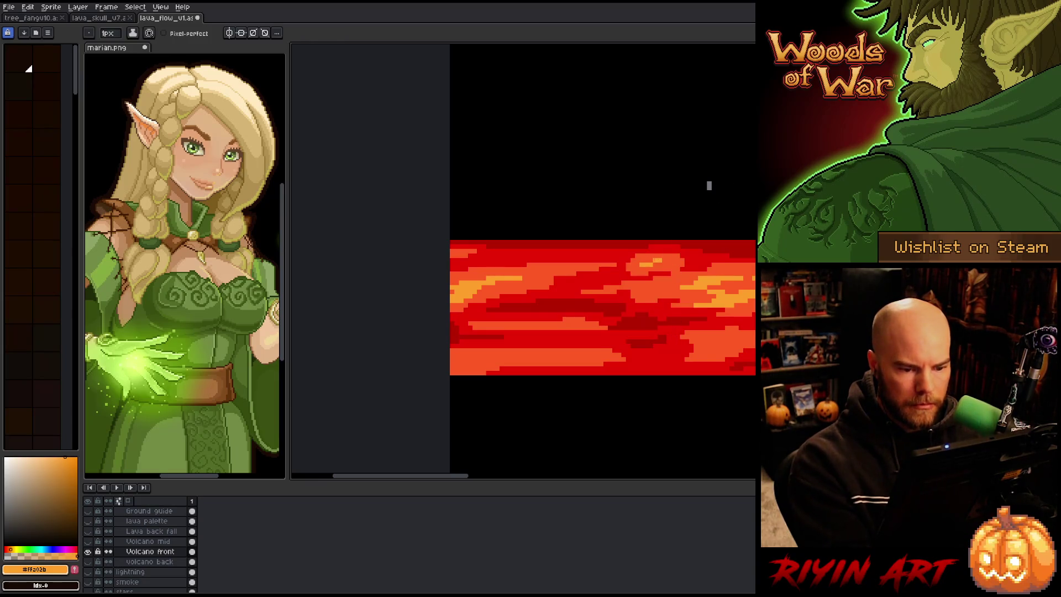
key("alt")
left_click(551, 263, "alt")
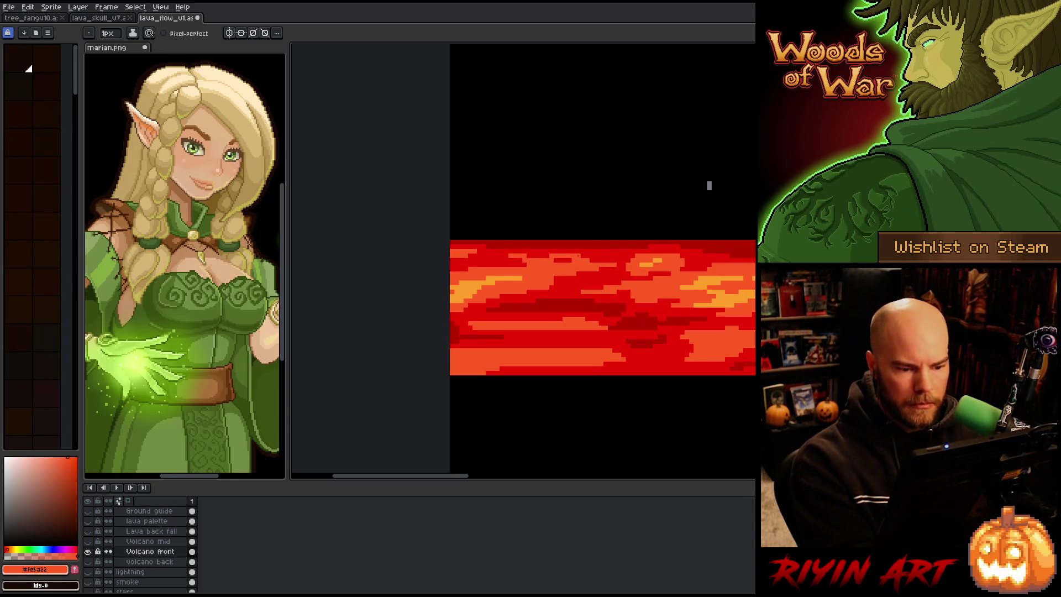
left_click(581, 245, "alt")
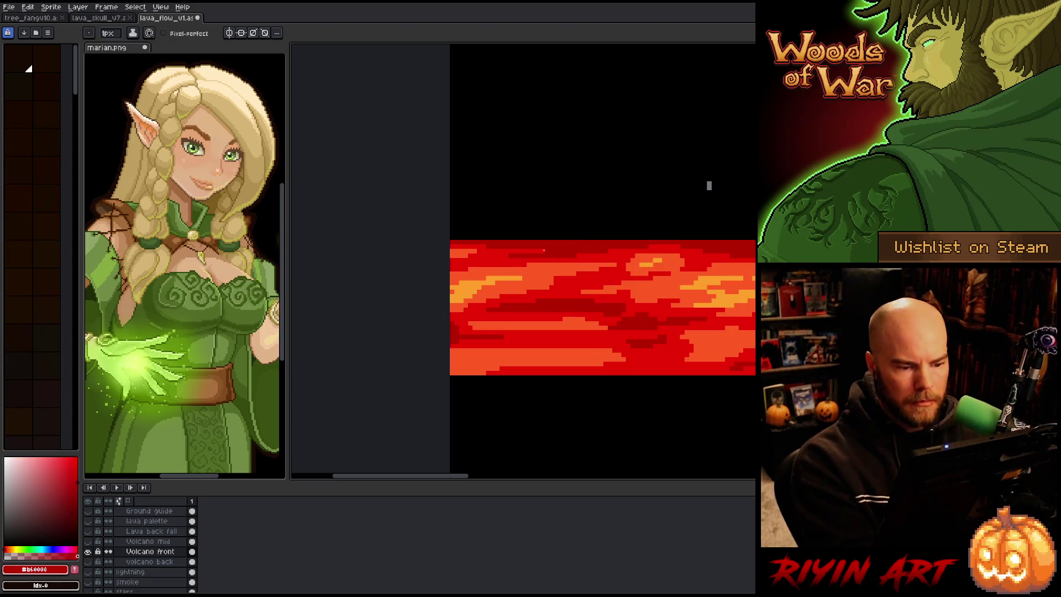
mouse_move(565, 323)
left_mouse_down()
mouse_move(694, 380)
mouse_move(481, 390)
left_mouse_up()
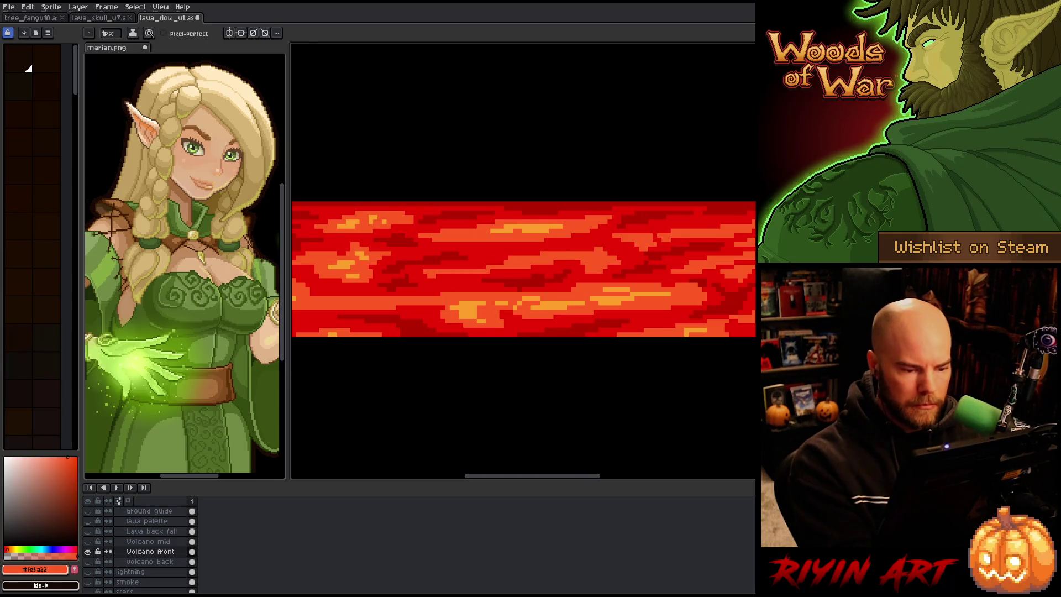
left_click_drag(742, 380, 627, 372)
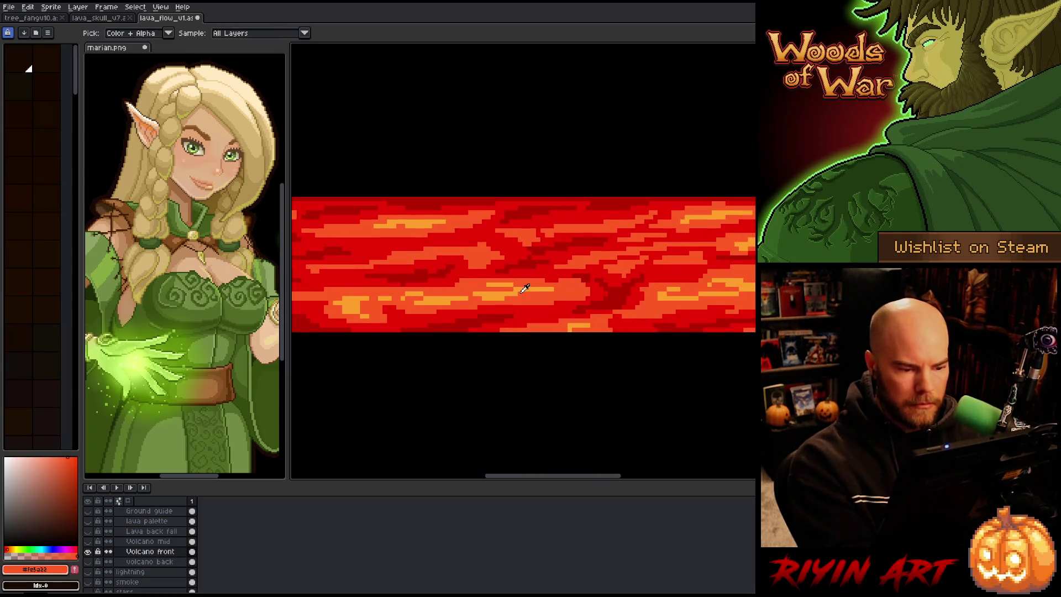
Step: Sample lava reds and oranges and fill two small lava patches with orange
left_click(524, 286, "alt")
left_click_drag(717, 360, 691, 372)
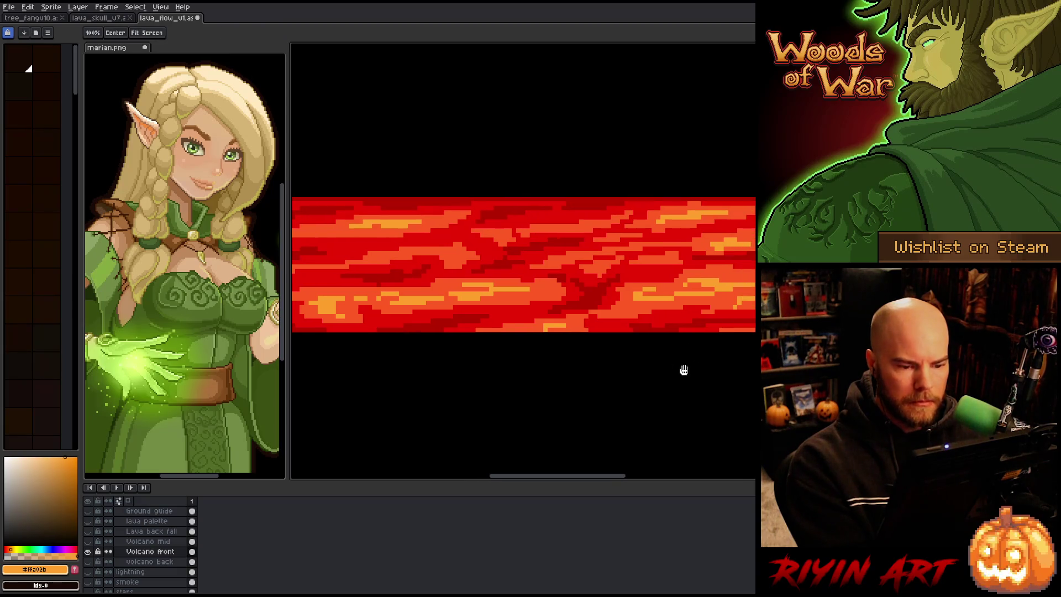
left_click(691, 372, "alt")
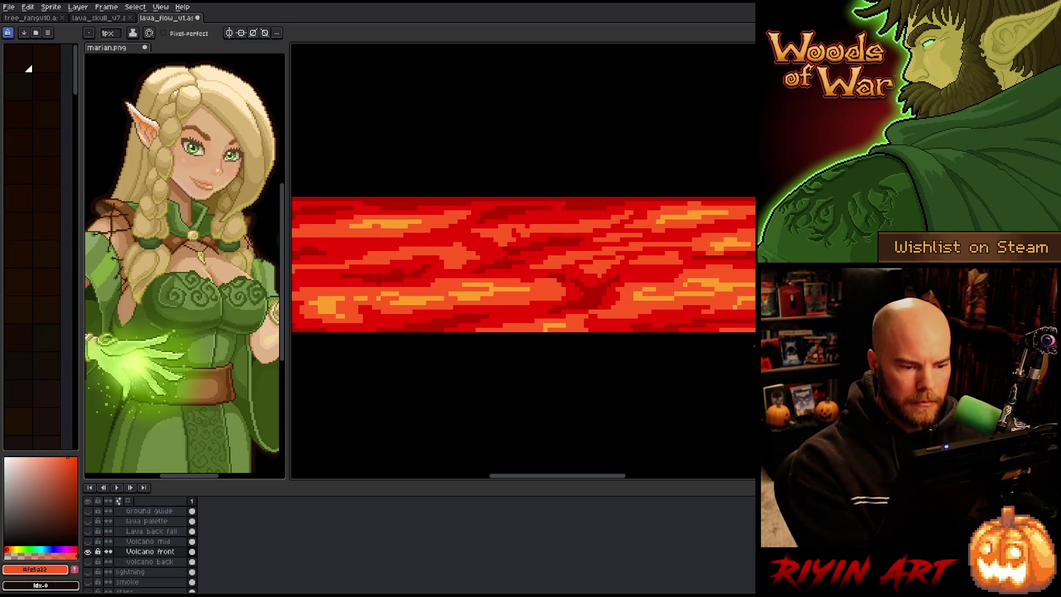
mouse_move(752, 342)
left_mouse_down()
mouse_move(738, 374)
mouse_move(612, 346)
left_mouse_up()
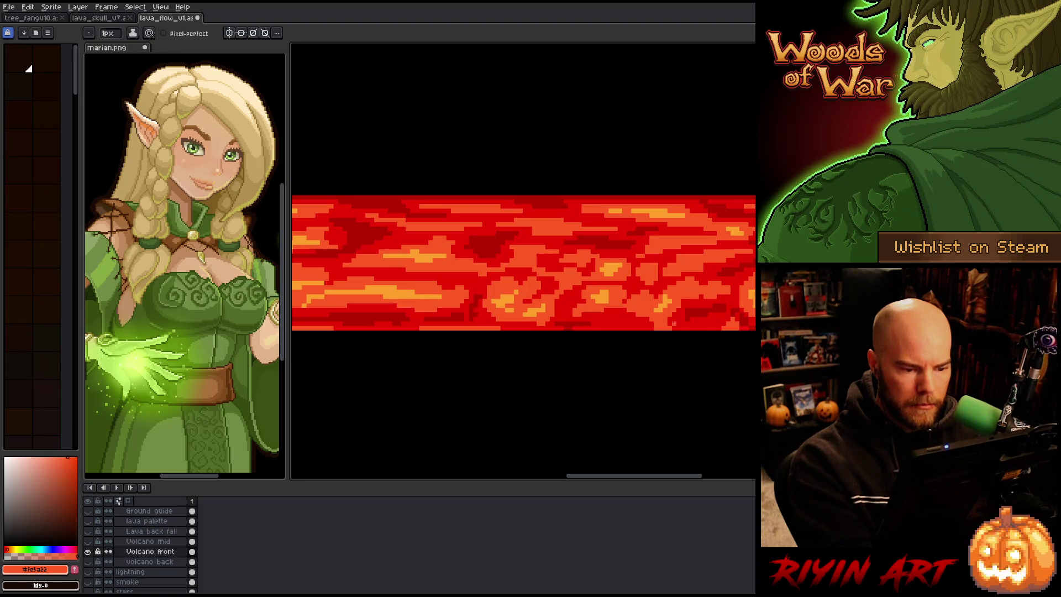
left_click_drag(647, 376, 620, 382)
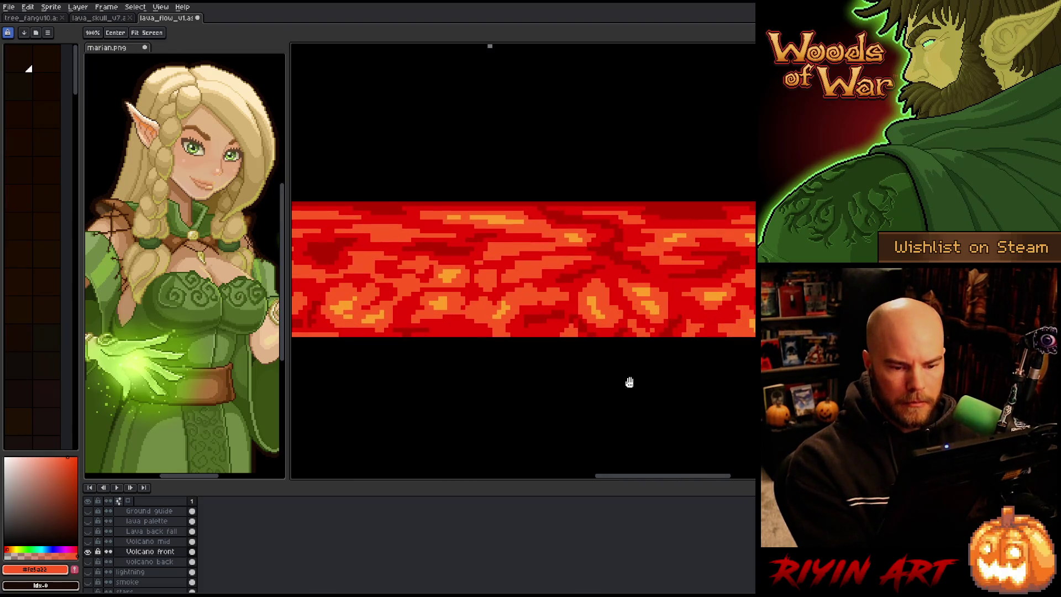
left_click_drag(755, 404, 596, 403)
left_click_drag(829, 371, 678, 355)
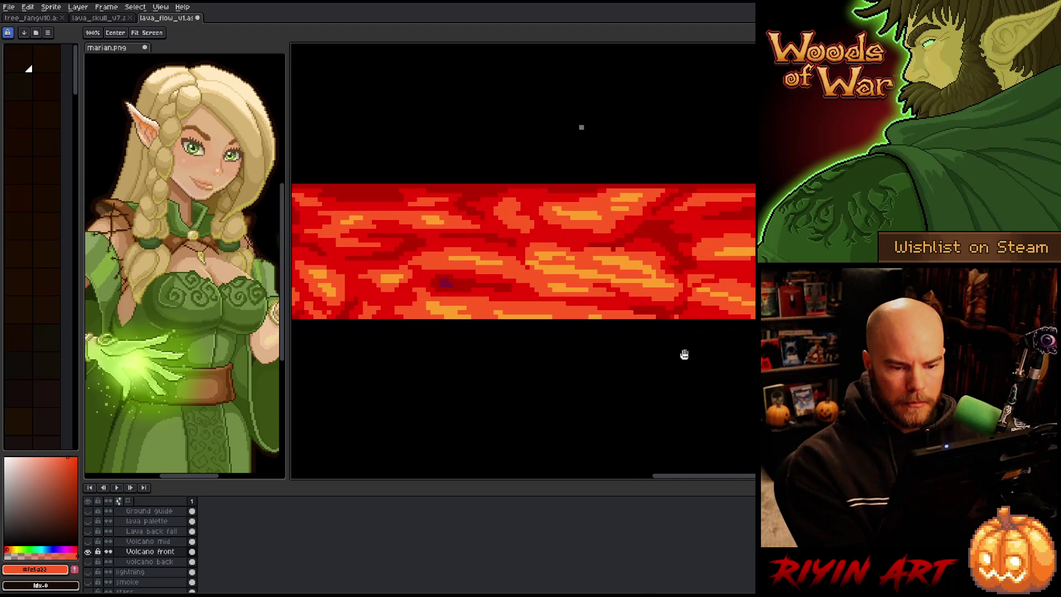
left_click(443, 283, "alt")
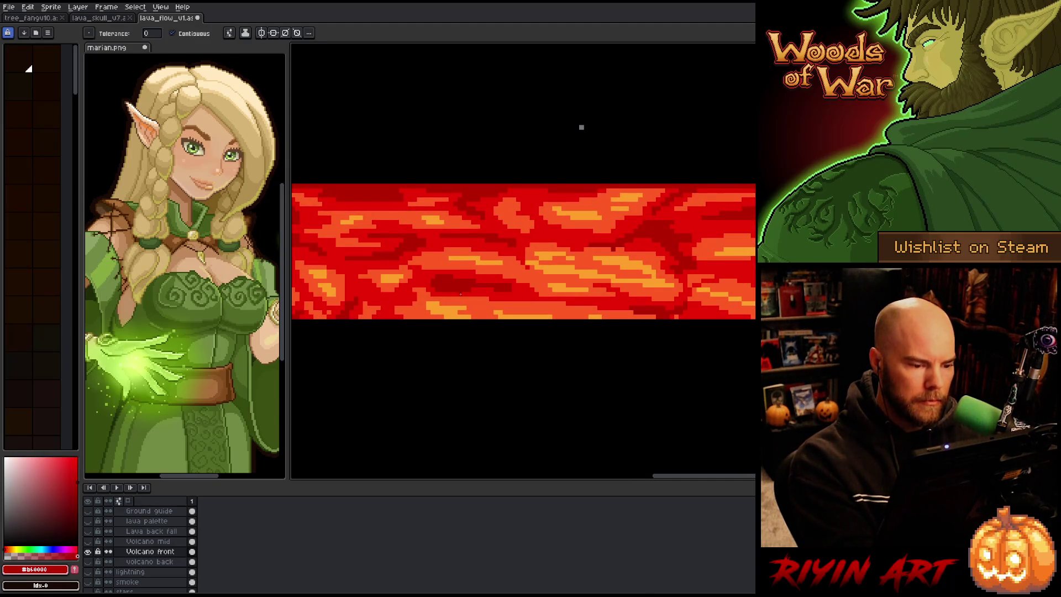
left_click_drag(702, 390, 578, 401)
left_click_drag(836, 367, 725, 351)
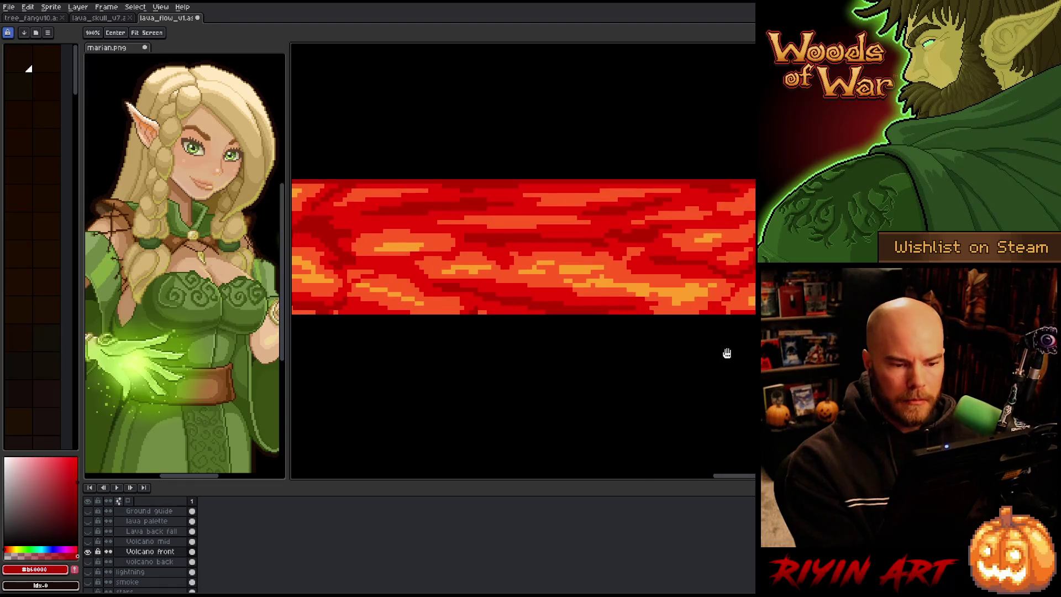
left_click(617, 266, "alt")
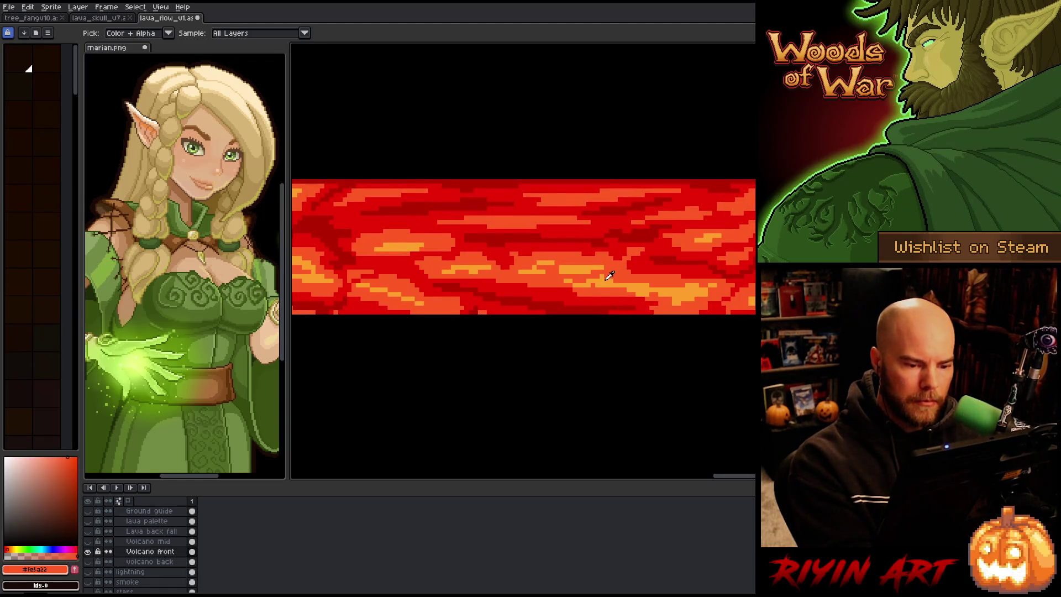
left_click(610, 275)
left_click(620, 282)
key("b")
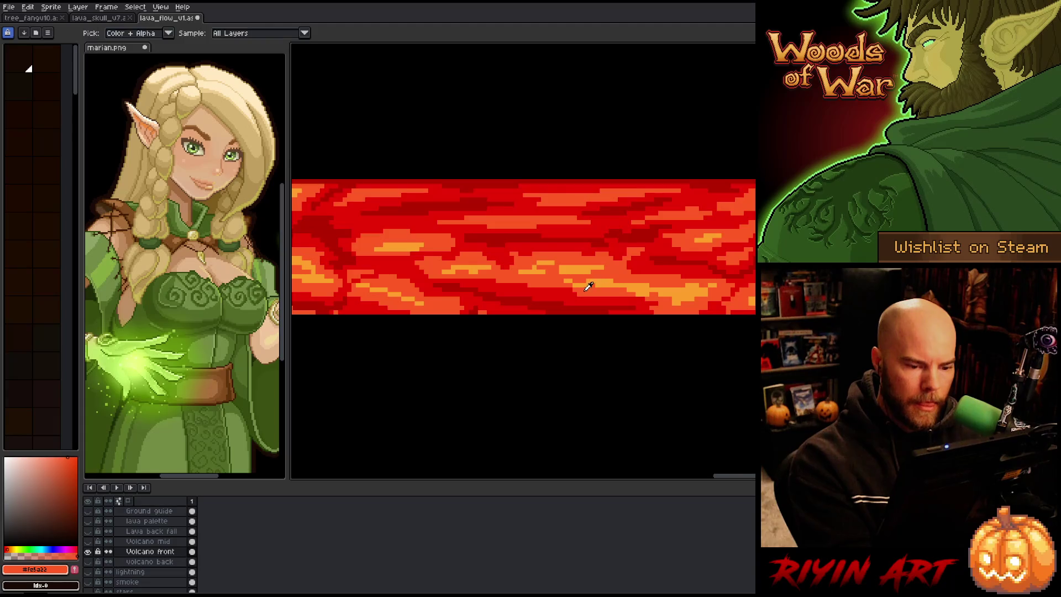
Step: Pick further lava shades along the strip and paint a short dark-red strip into the lava
left_click(631, 286, "alt")
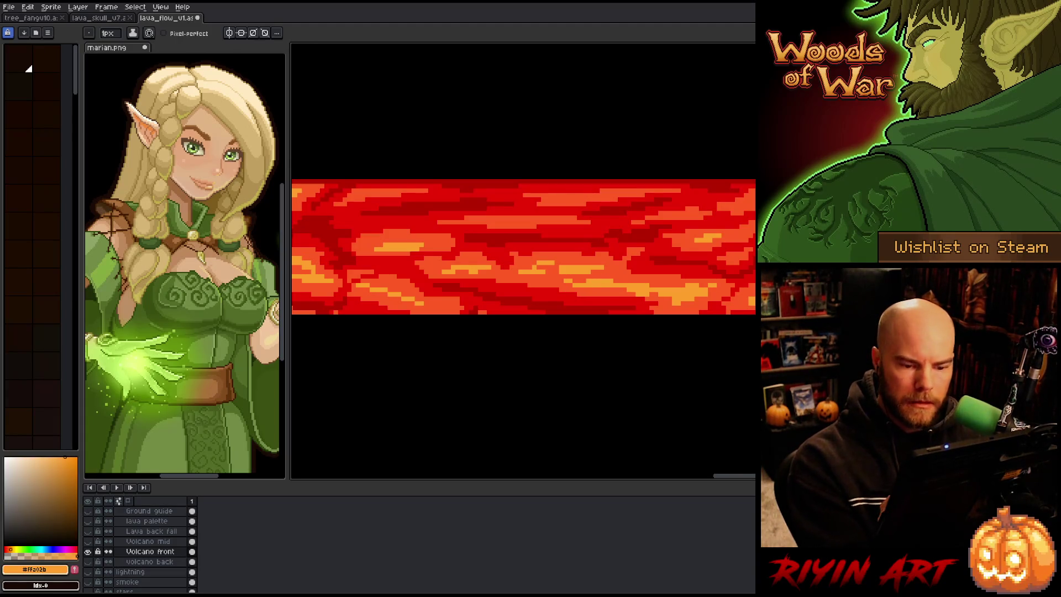
left_click_drag(572, 372, 572, 387)
left_click(699, 285, "alt")
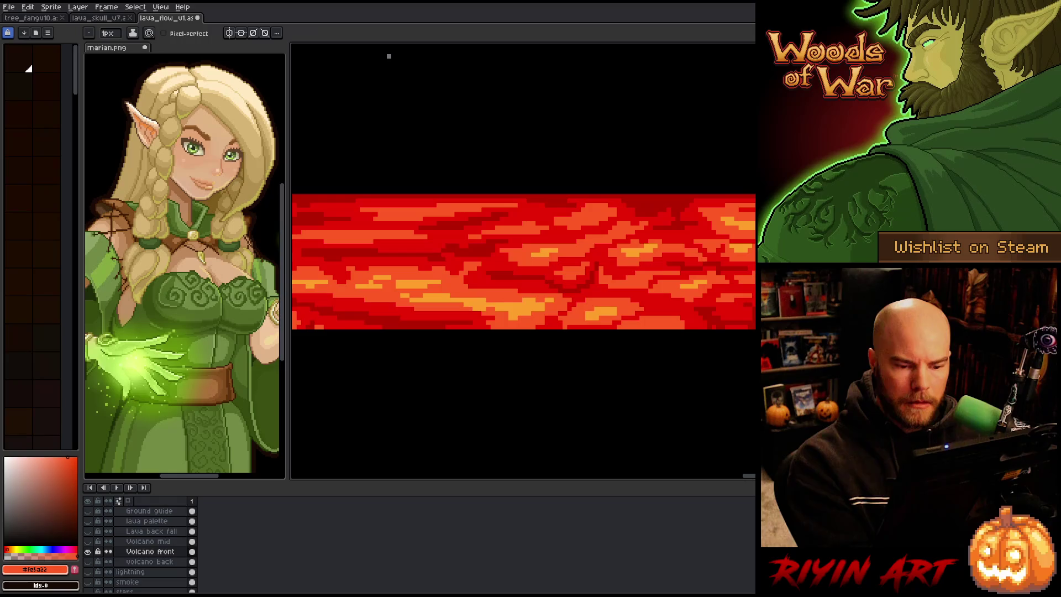
left_click_drag(388, 57, 388, 69)
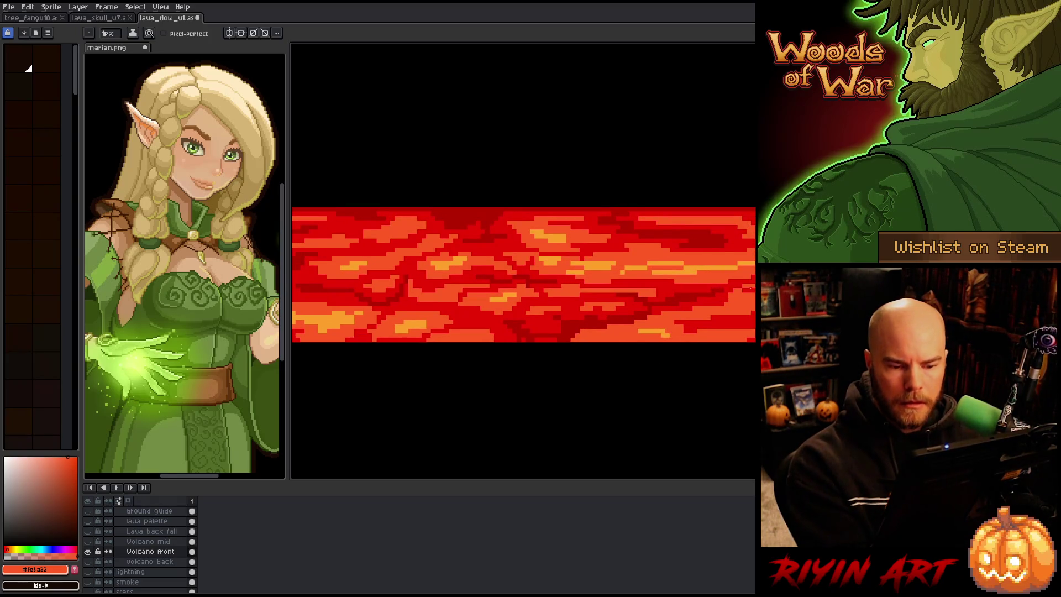
left_click_drag(702, 385, 702, 392)
left_click(717, 320, "alt")
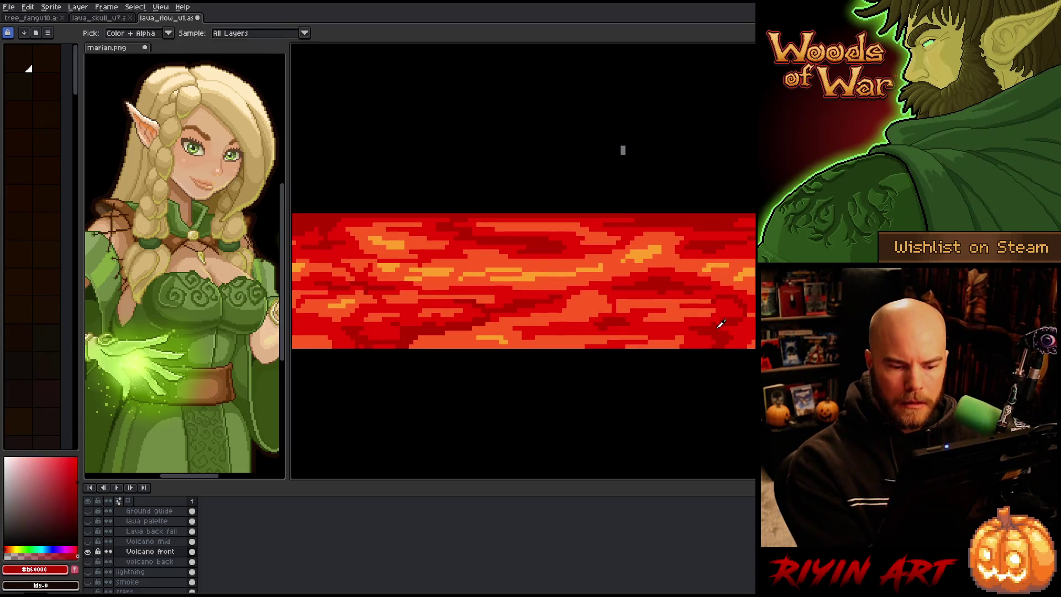
mouse_move(718, 320)
left_mouse_down()
mouse_move(647, 324)
mouse_move(730, 337)
left_mouse_up()
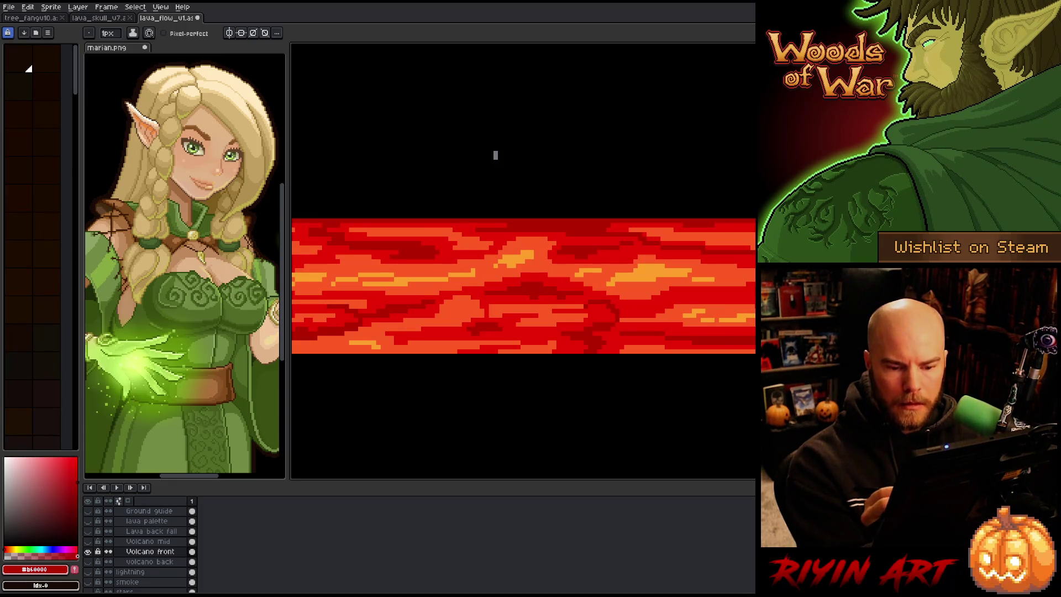
left_click_drag(572, 364, 657, 361)
key("space")
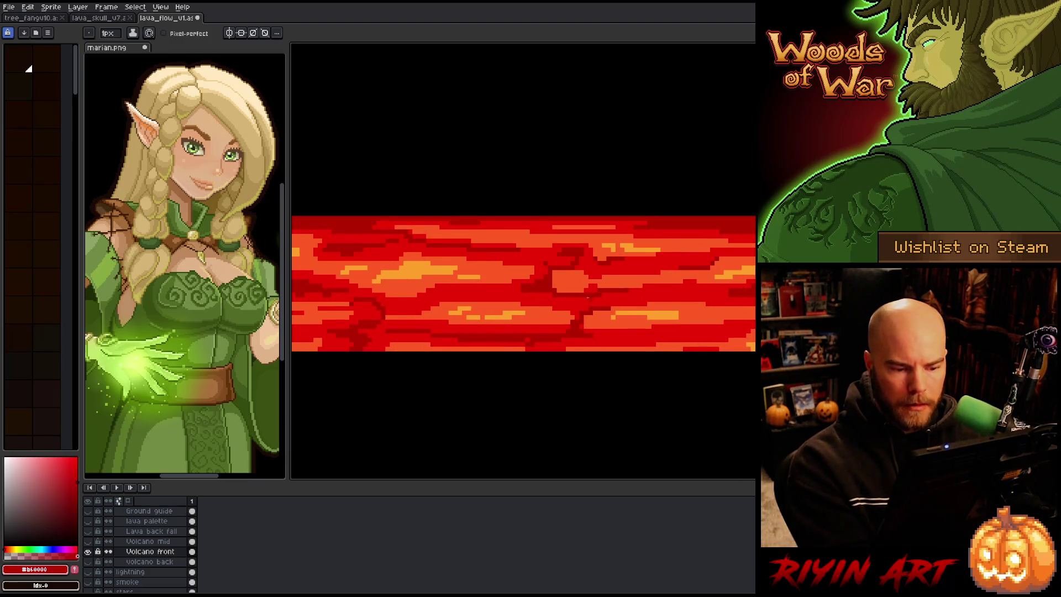
left_click_drag(652, 298, 704, 297)
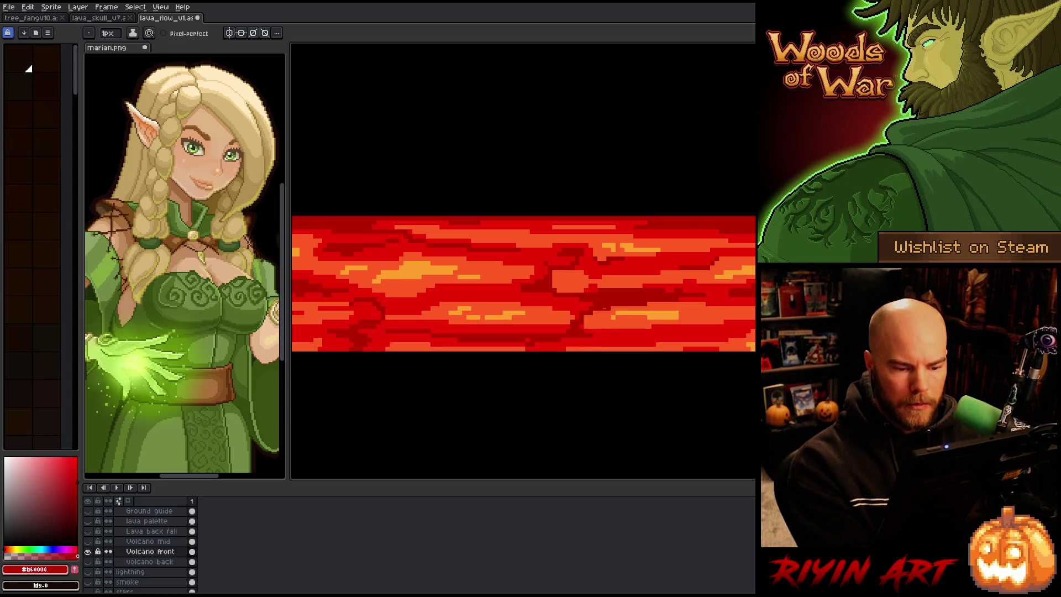
Step: Sample dark red and orange shades, stepping to the next animation frame for a light-orange highlight
left_click(652, 331, "alt")
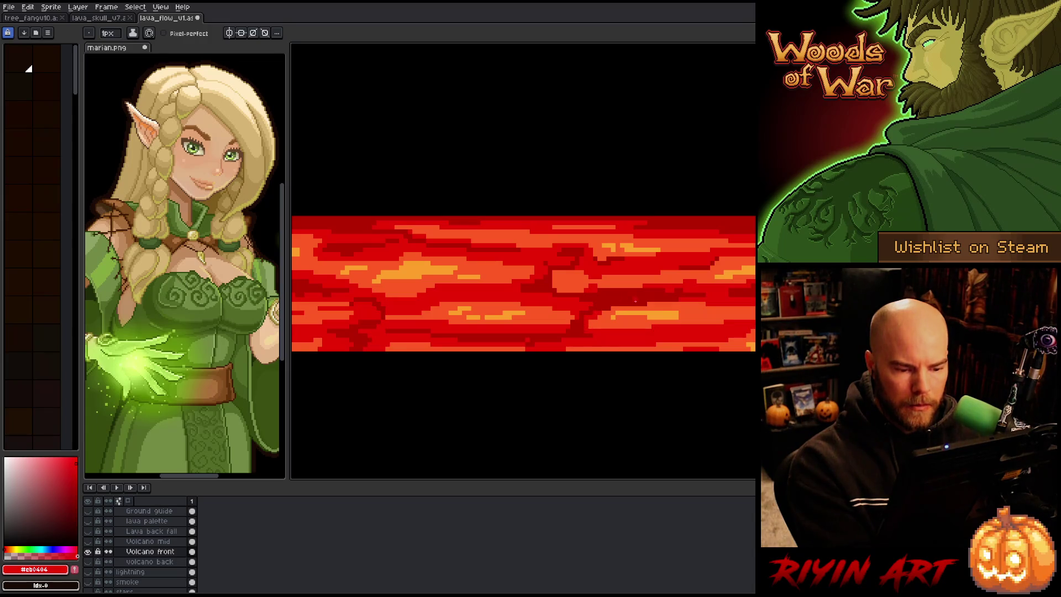
left_click(572, 281, "alt")
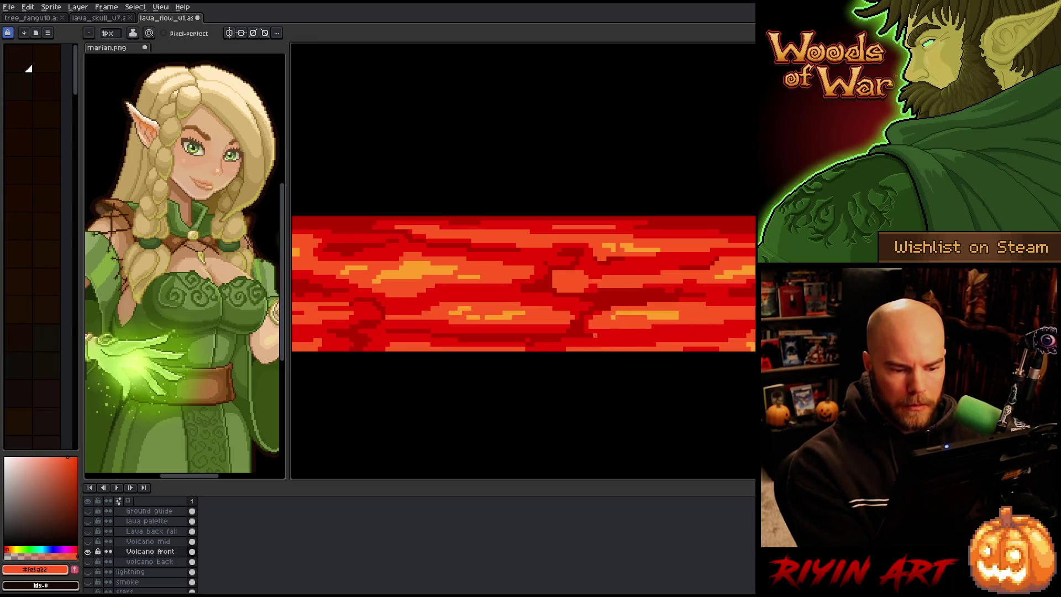
left_click(357, 342, "alt")
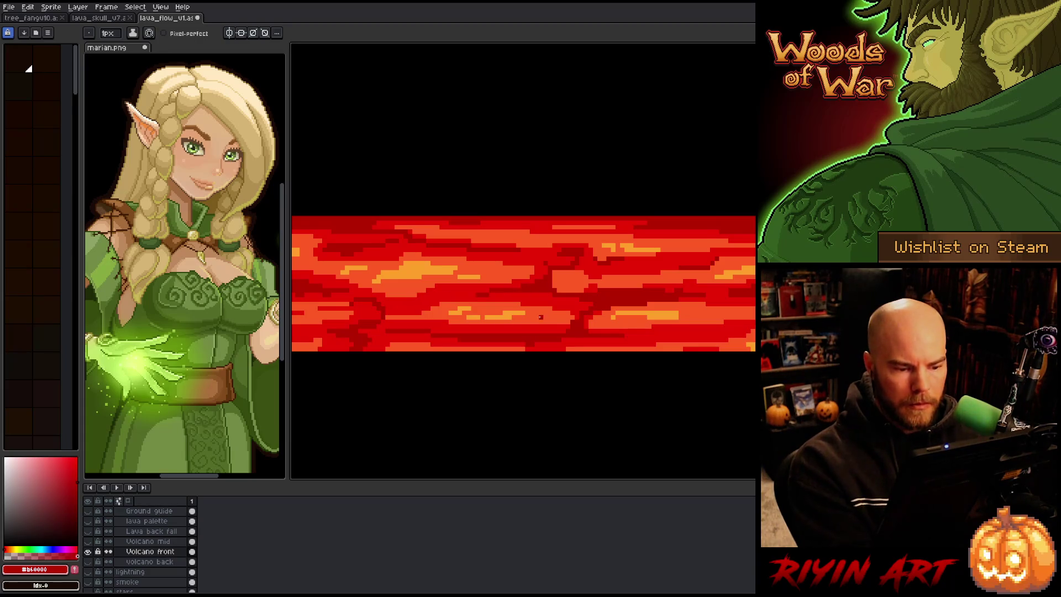
key("Right")
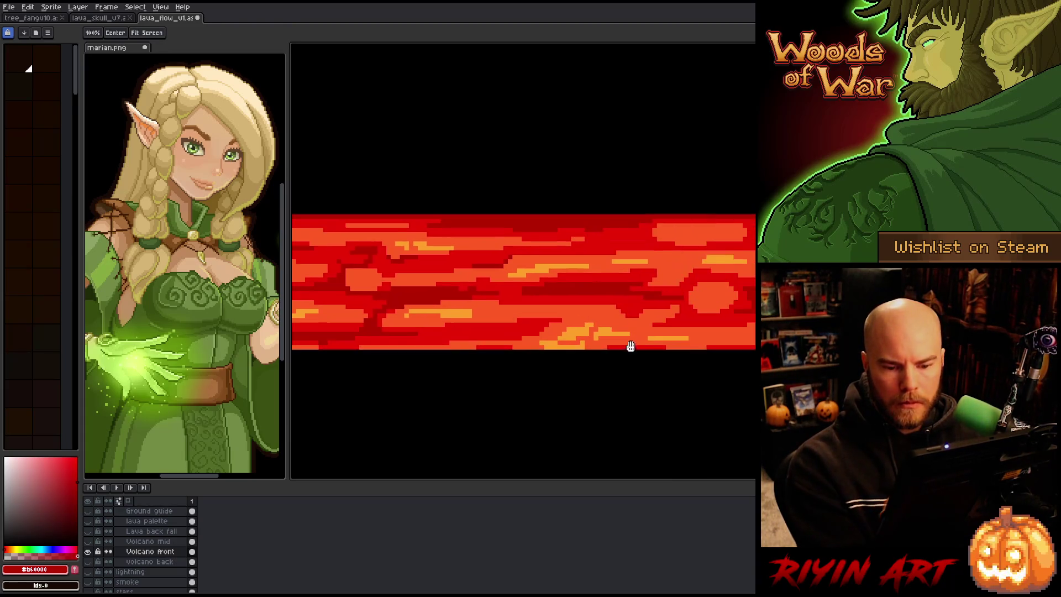
left_click(608, 326, "alt")
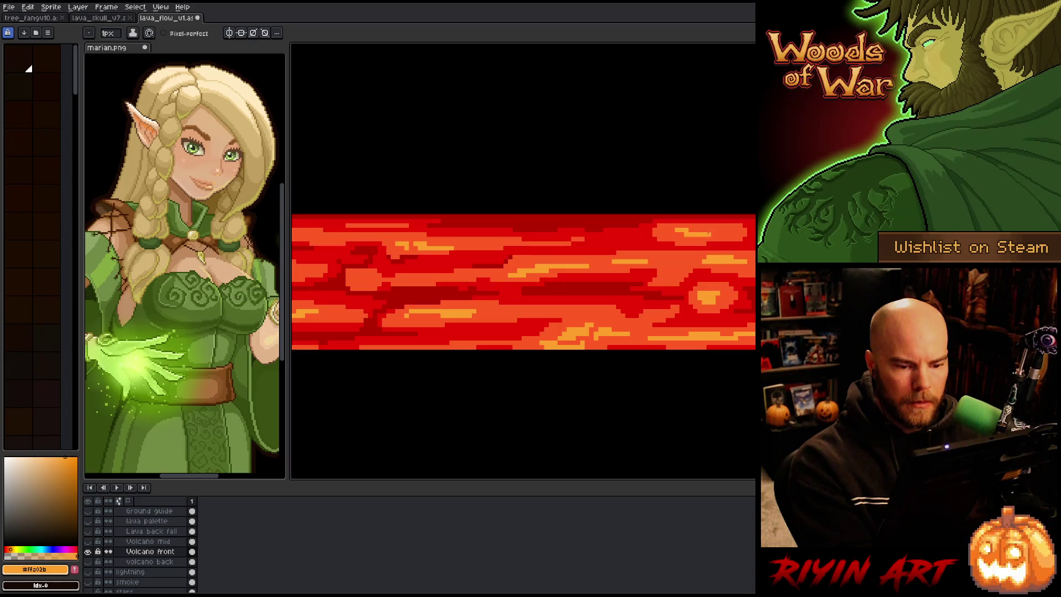
scroll(523, 282, "down", 1)
scroll(522, 282, "down", 2)
Step: Sample red-orange, light-orange and dark-red shades from the lava across the strip
mouse_move(456, 349)
left_mouse_down()
mouse_move(652, 291)
mouse_move(611, 303)
mouse_move(509, 301)
left_mouse_up()
scroll(539, 274, "up", 1)
scroll(563, 249, "up", 1)
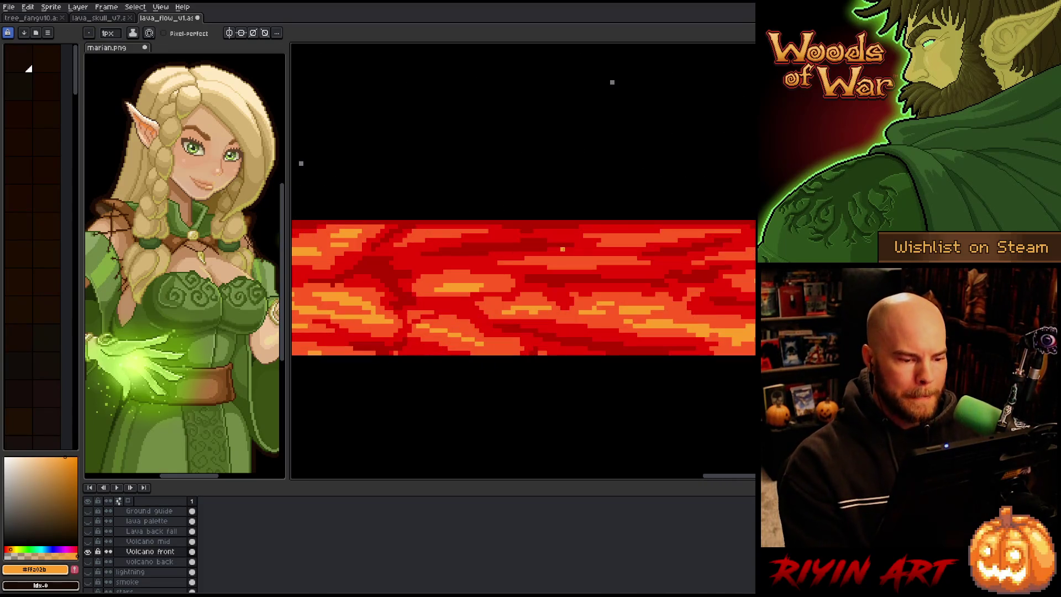
left_click(495, 283, "alt")
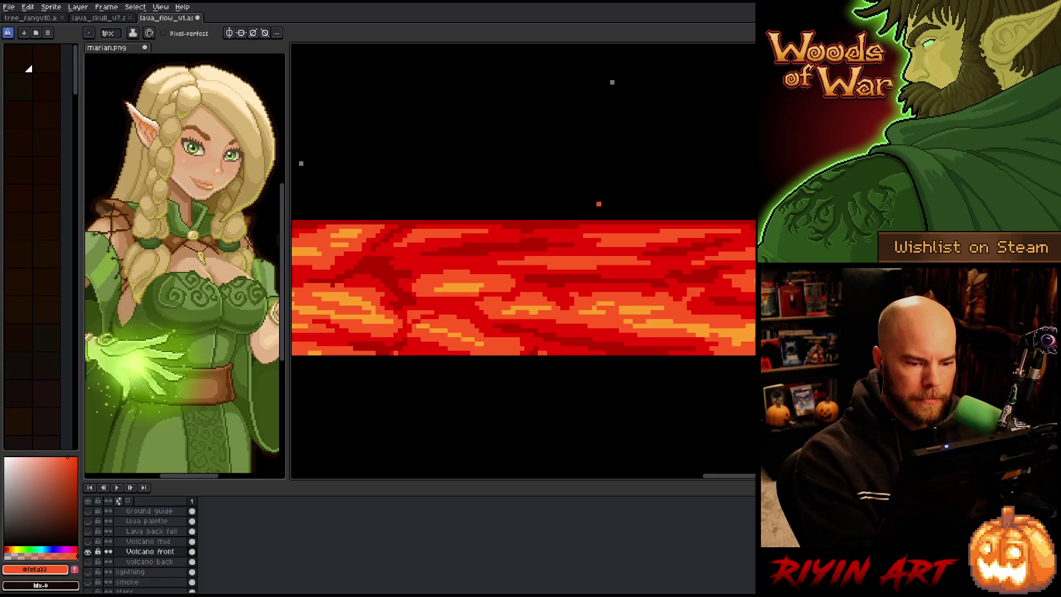
left_click(598, 306, "alt")
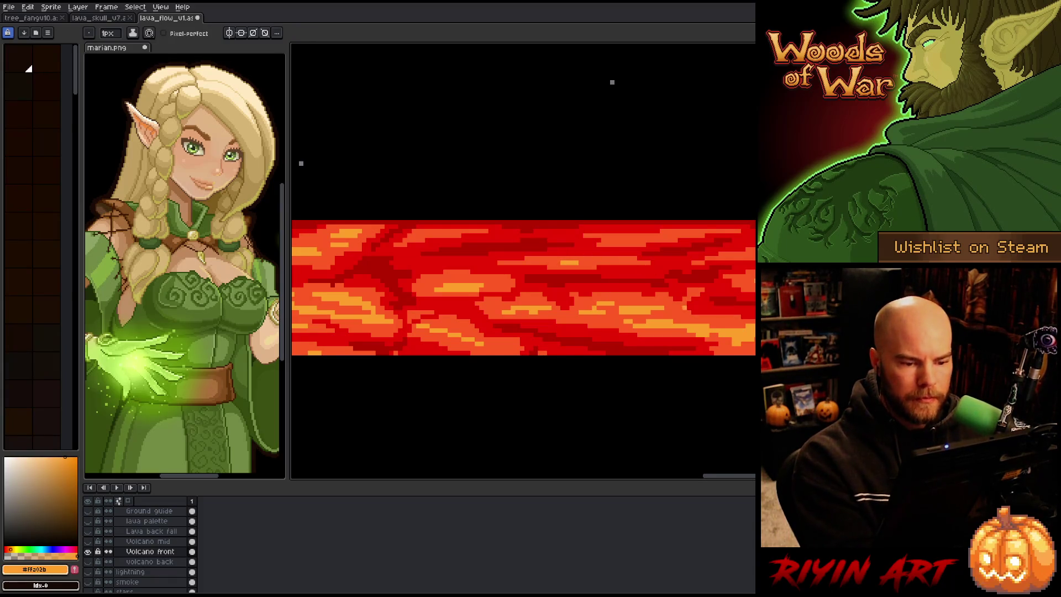
left_click(423, 249, "alt")
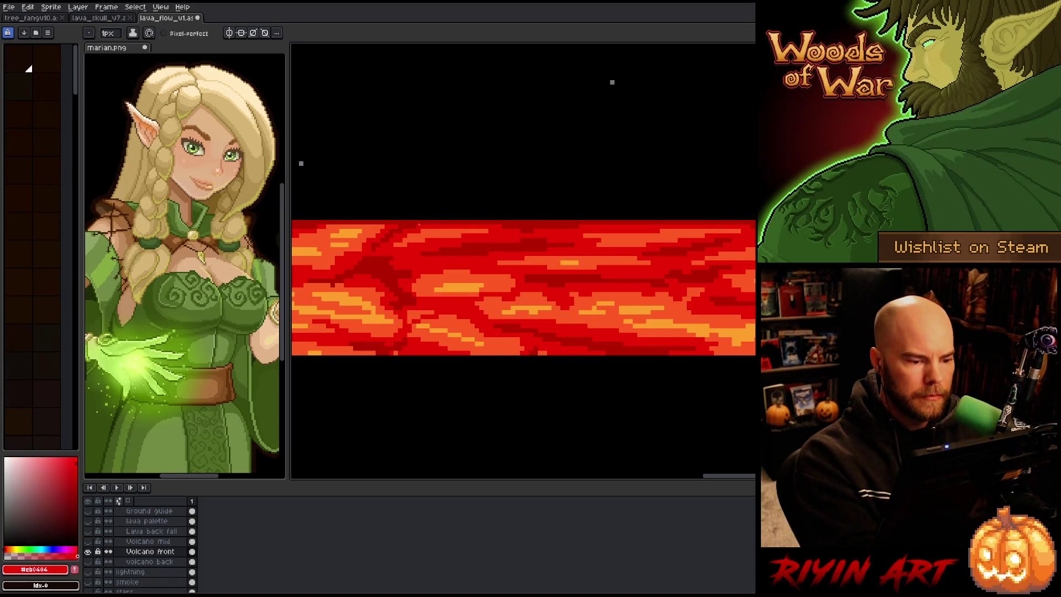
scroll(470, 270, "down", 2)
left_click_drag(540, 308, 616, 315)
scroll(616, 315, "down", 1)
scroll(616, 315, "up", 2)
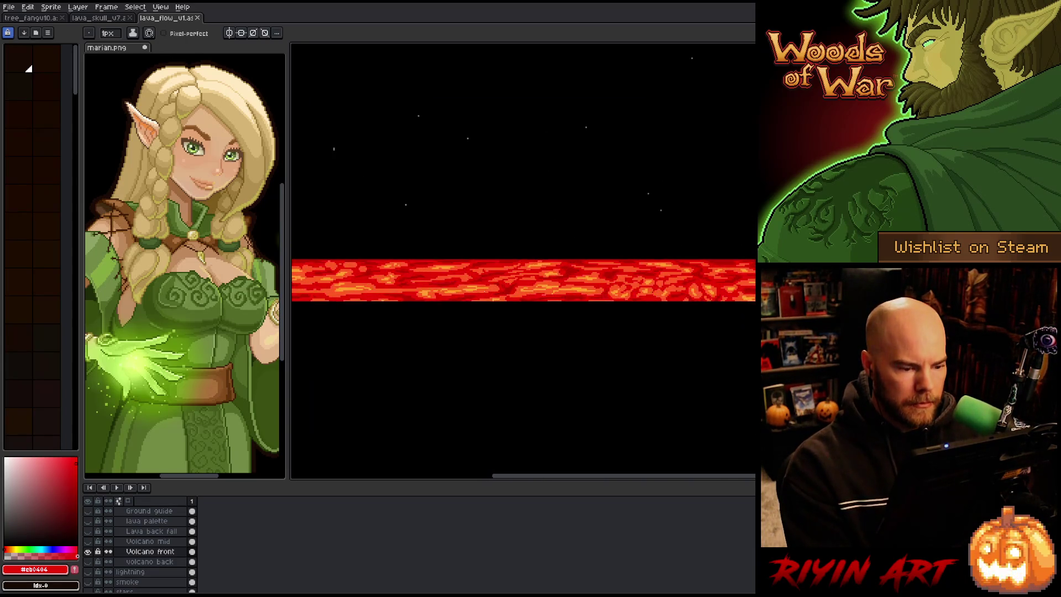
scroll(616, 315, "up", 2)
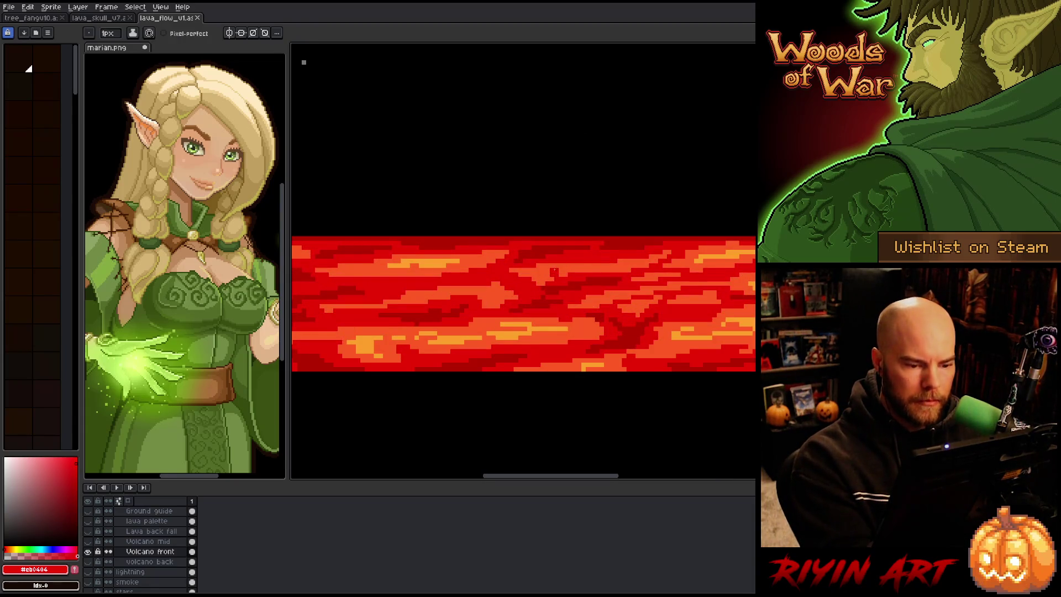
left_click(602, 271, "alt")
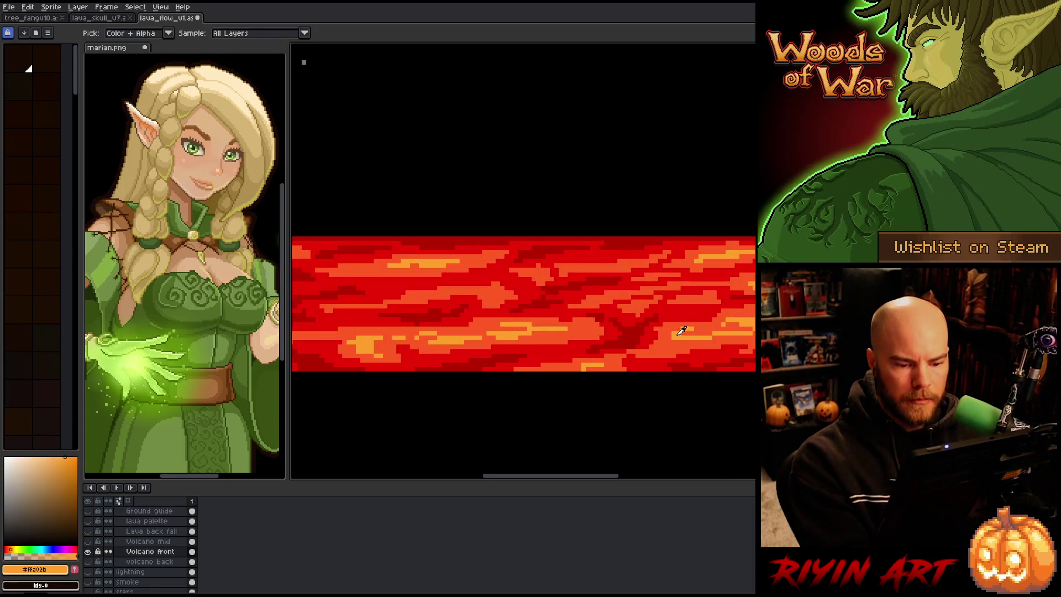
left_click(571, 265, "alt")
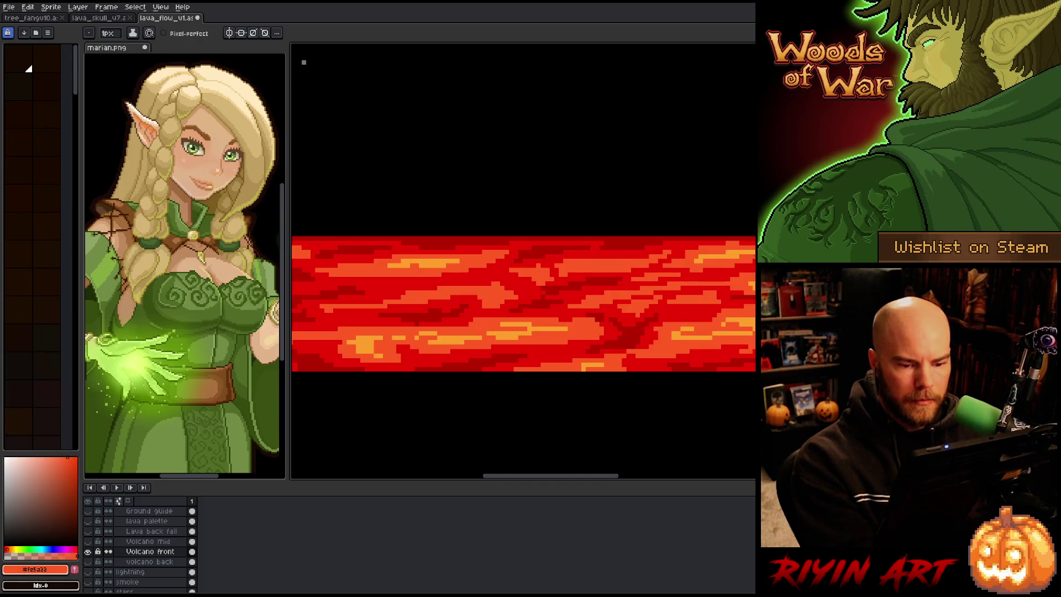
left_click(634, 256, "alt")
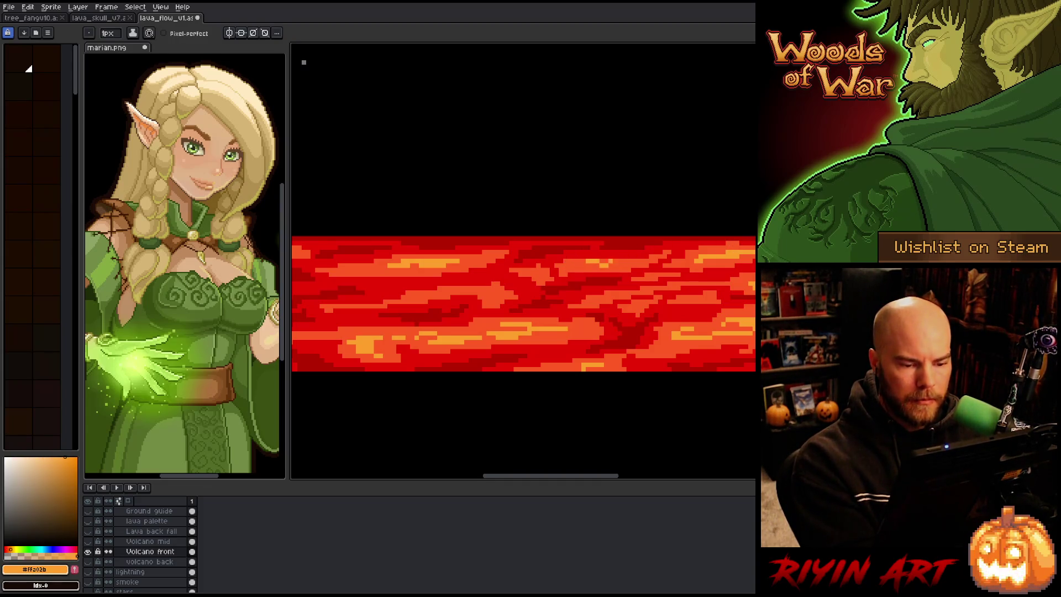
left_click(645, 262, "alt")
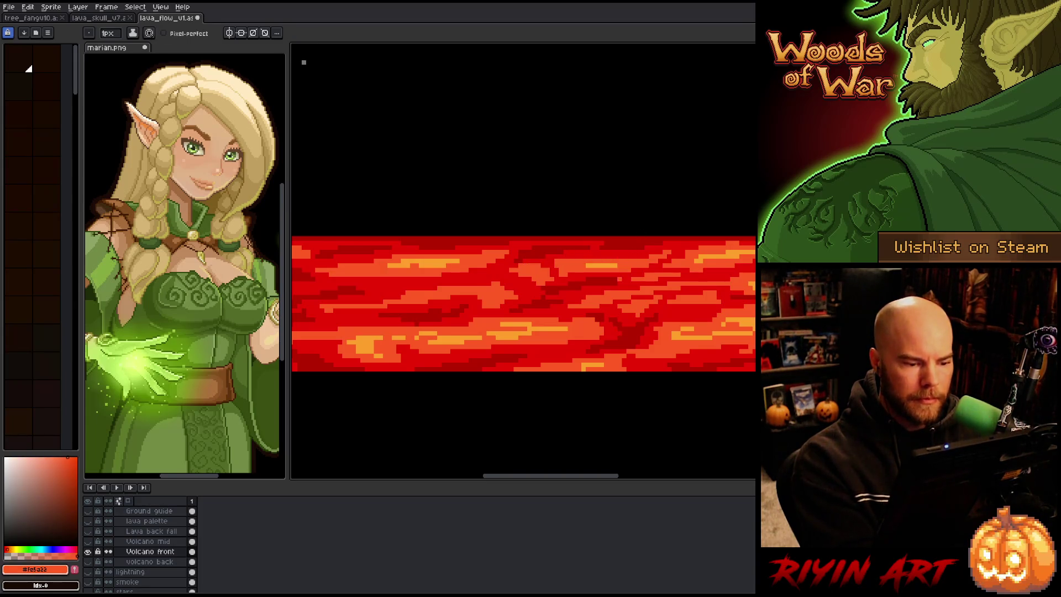
Step: Paint a light-orange streak into the lava and zoom out on another frame to check it against the sky
key("minus")
key("minus")
key("minus")
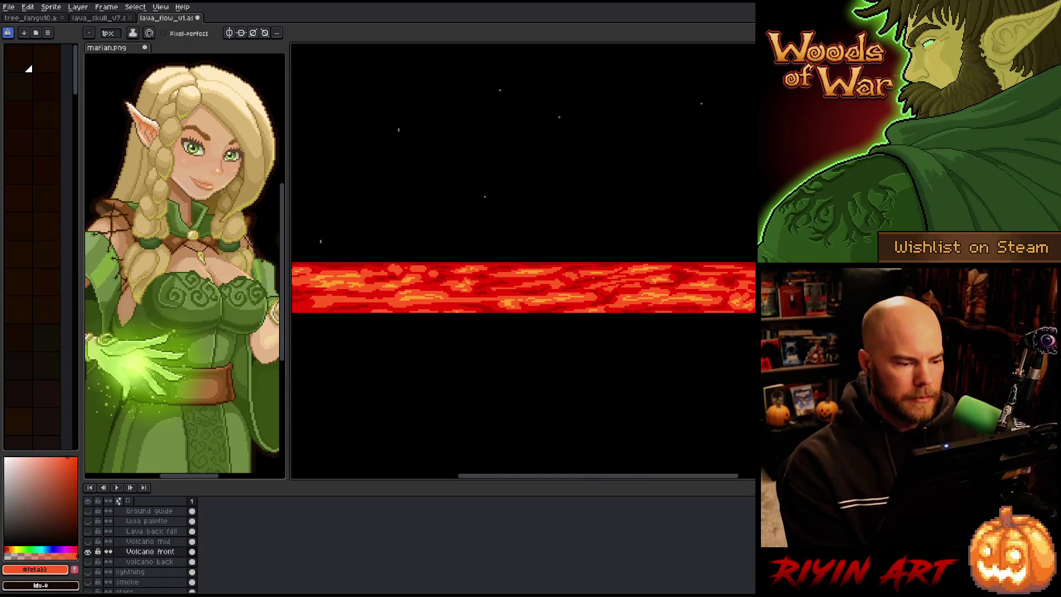
key("minus")
right_click(498, 315)
key("Escape")
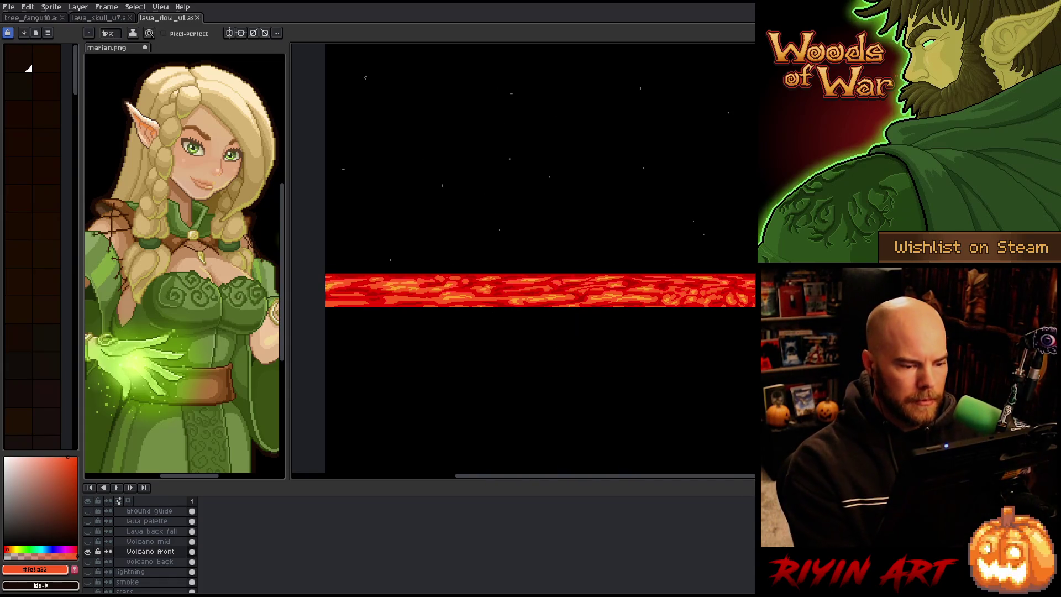
key("plus")
key("plus")
key("plus")
key("plus")
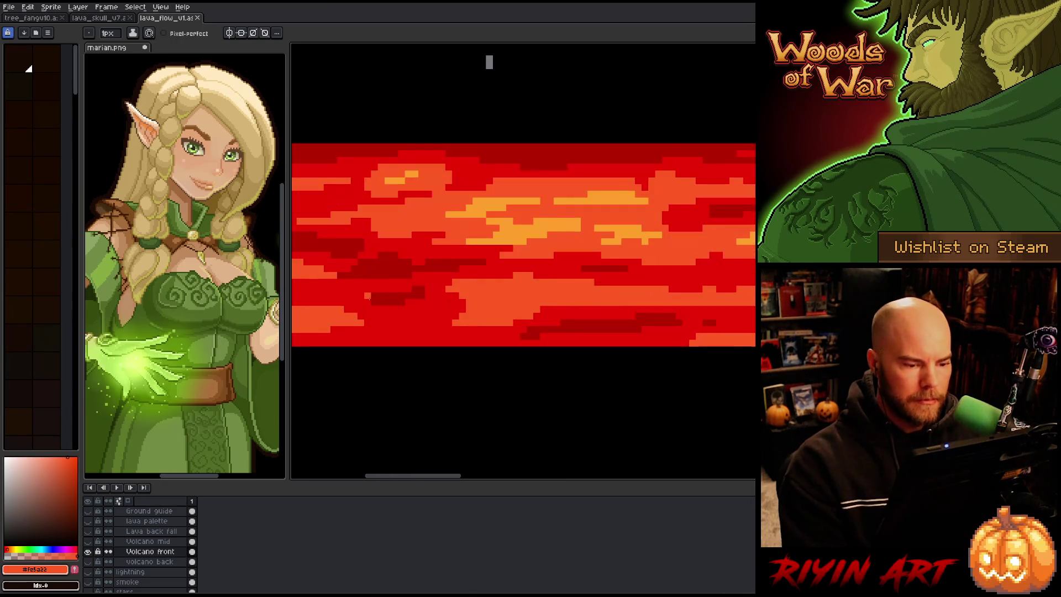
left_click_drag(509, 296, 543, 290)
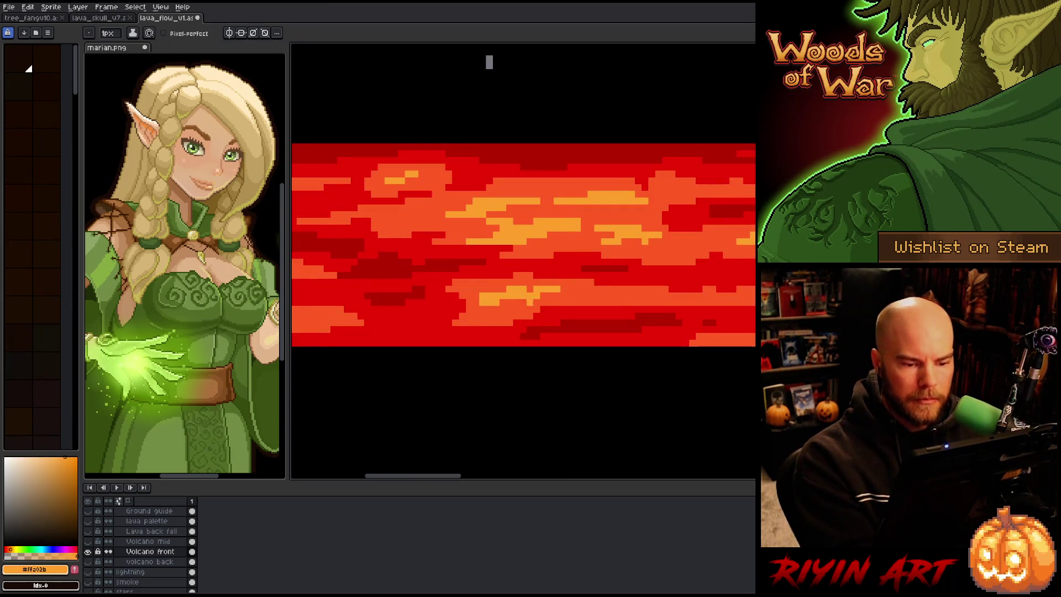
key("Right")
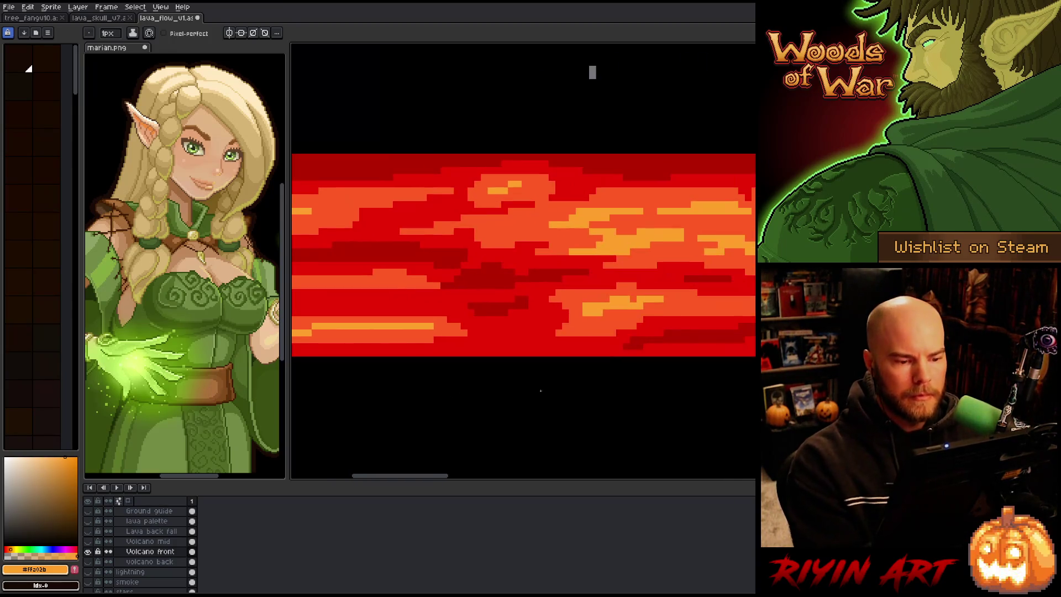
key("minus")
key("minus")
key("minus")
key("plus")
key("plus")
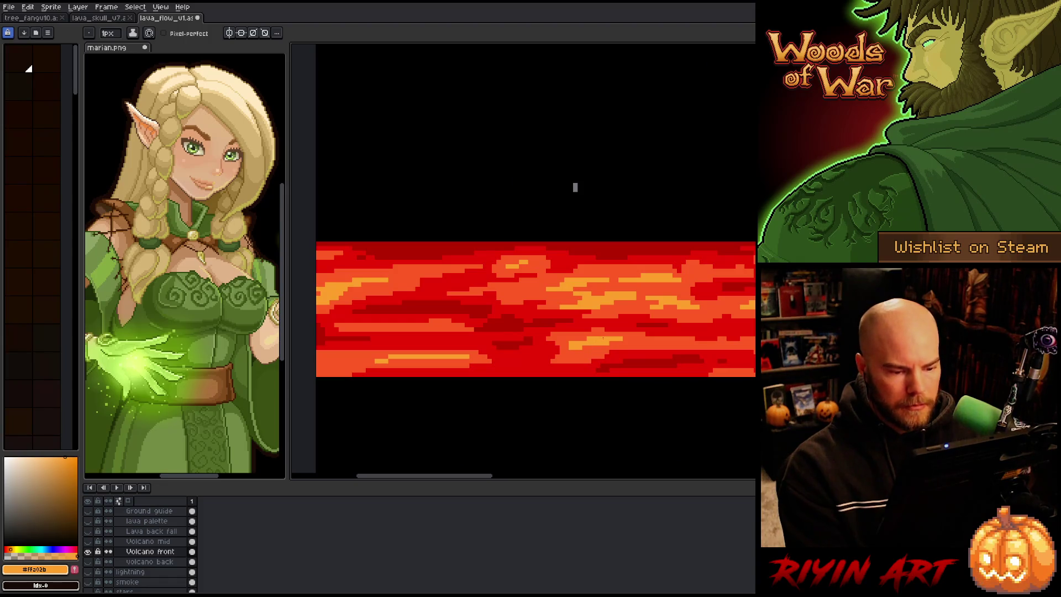
scroll(575, 188, "down", 1)
scroll(552, 315, "down", 1)
scroll(575, 325, "down", 1)
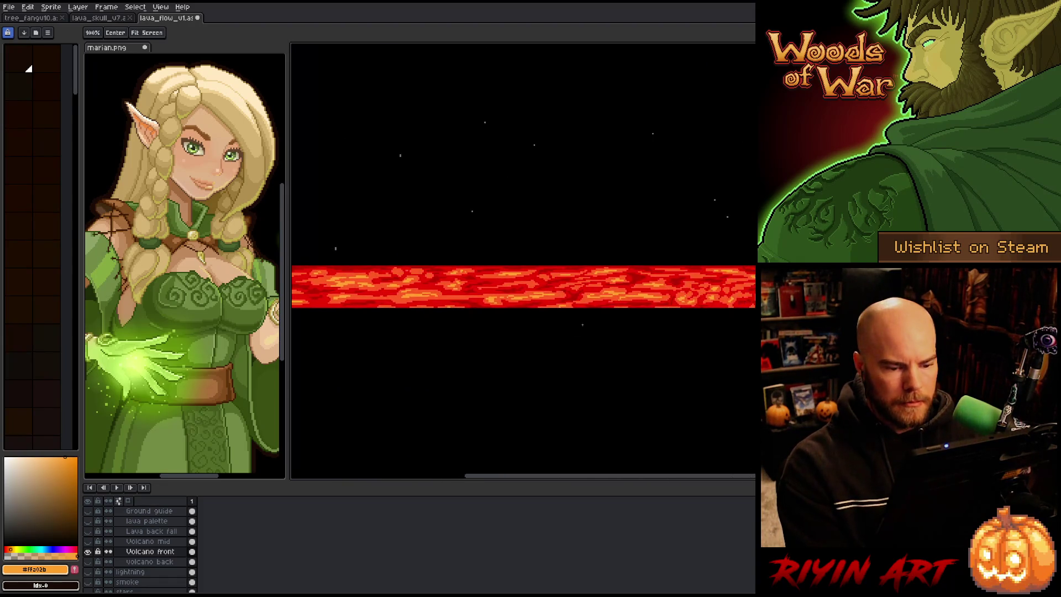
scroll(575, 325, "down", 1)
scroll(595, 351, "down", 1)
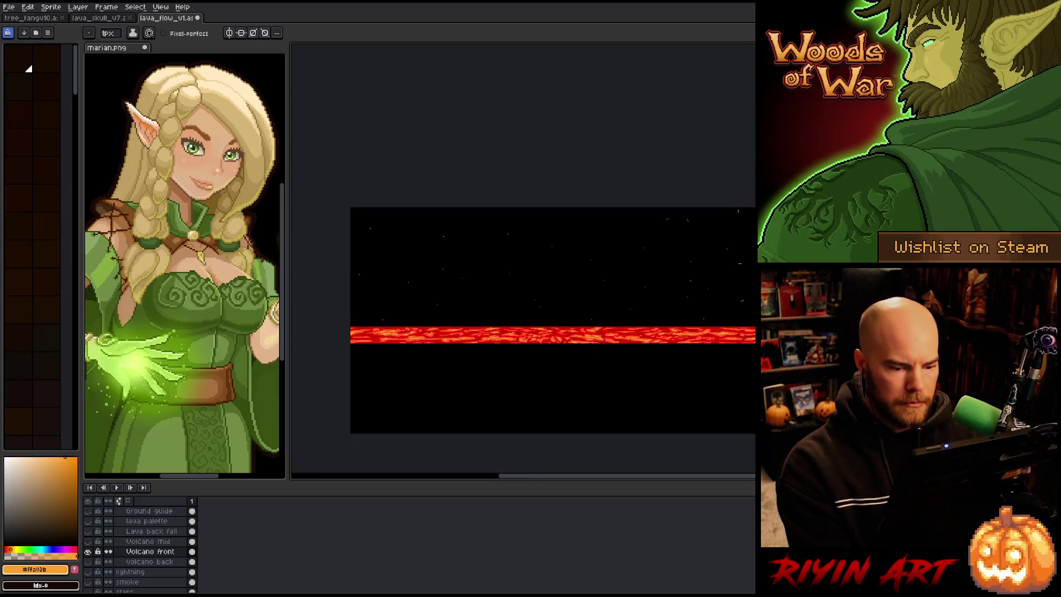
key("ctrl+s")
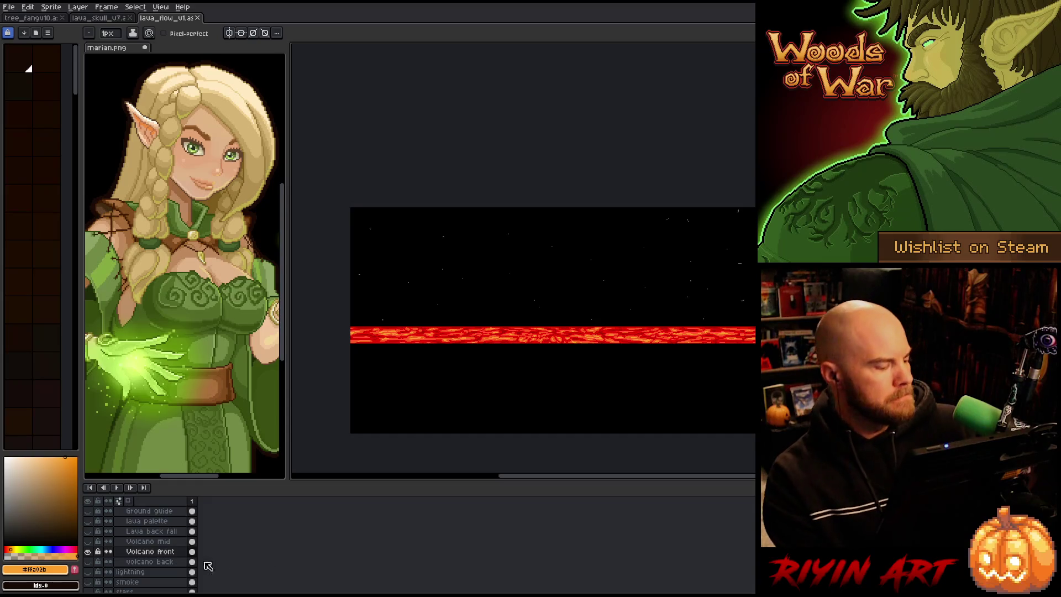
left_click(89, 552)
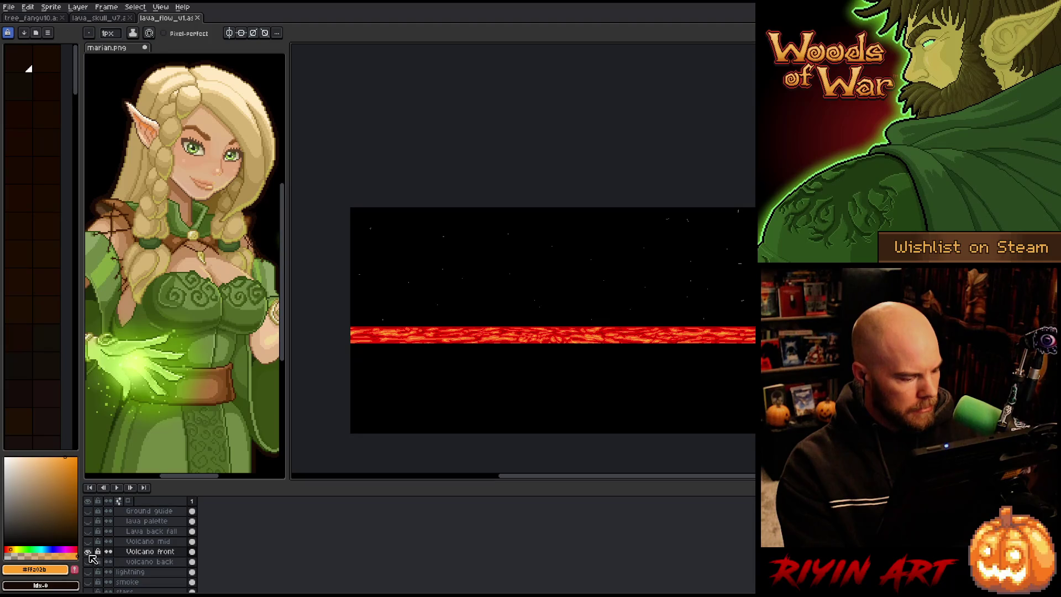
left_click(89, 542)
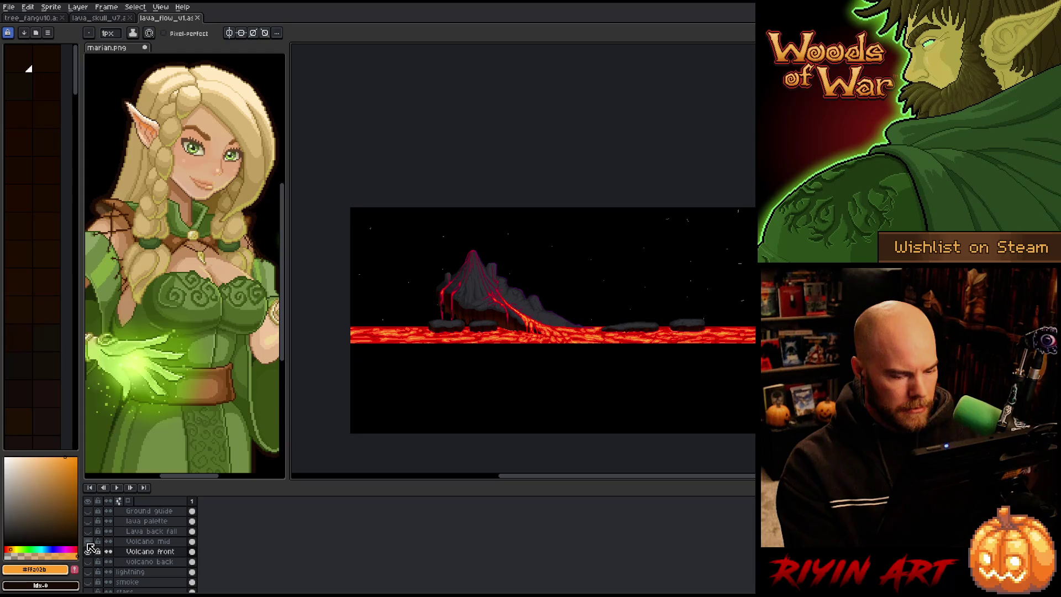
left_click(89, 543)
left_click(89, 543)
left_click(89, 543)
left_click(88, 552)
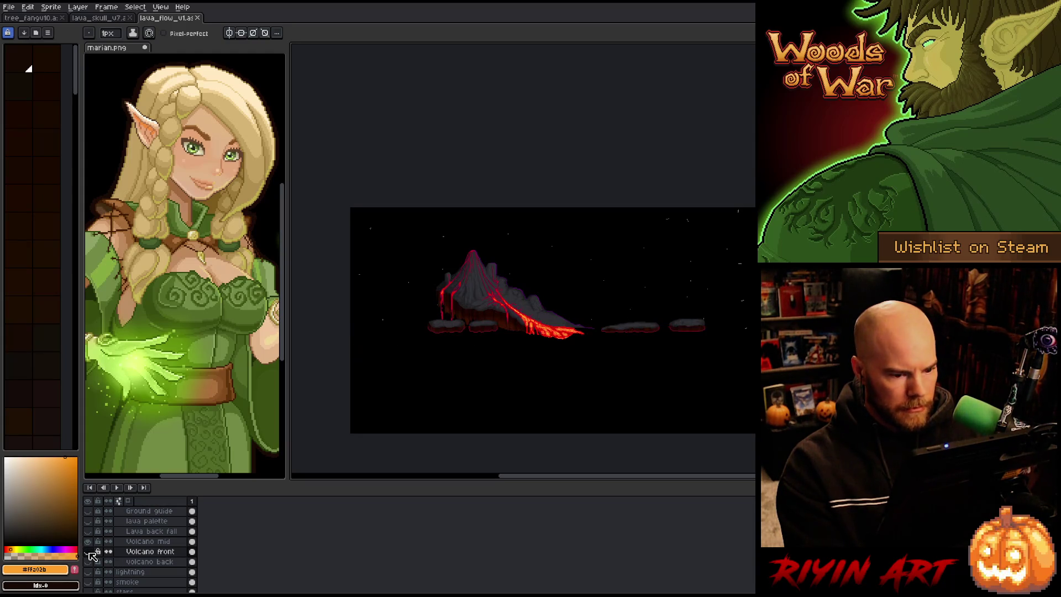
left_click(89, 553)
left_click(89, 552)
left_click(88, 553)
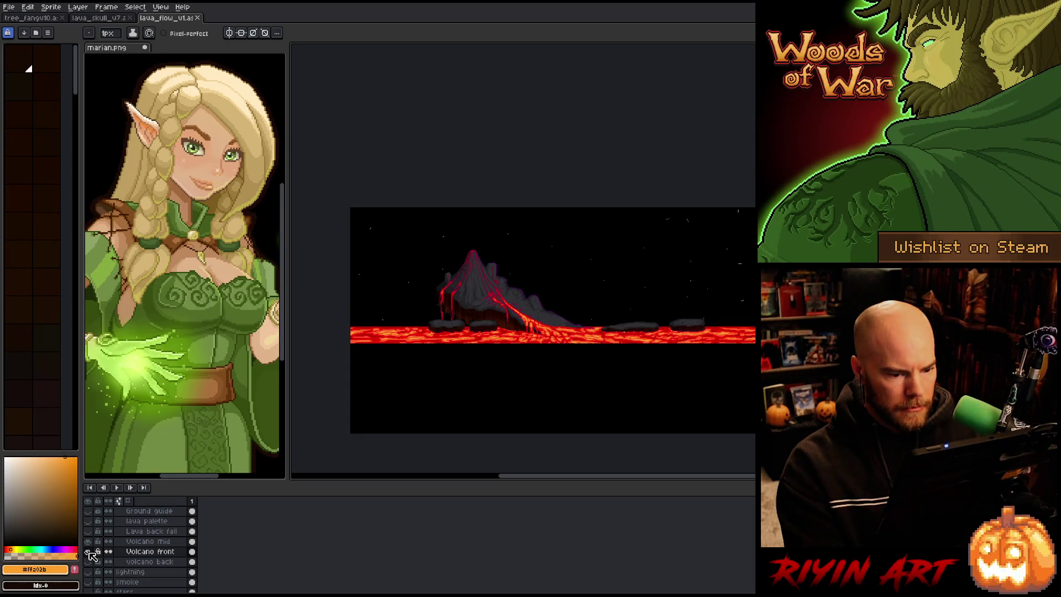
left_click(89, 552)
left_click(89, 552)
left_click(143, 554)
right_click(147, 553)
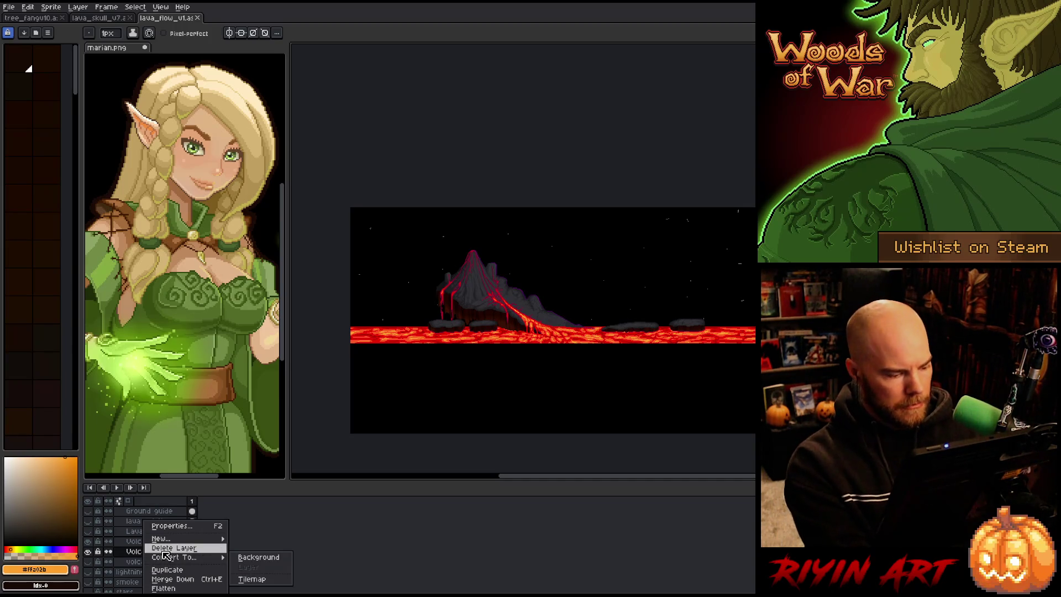
key("Escape")
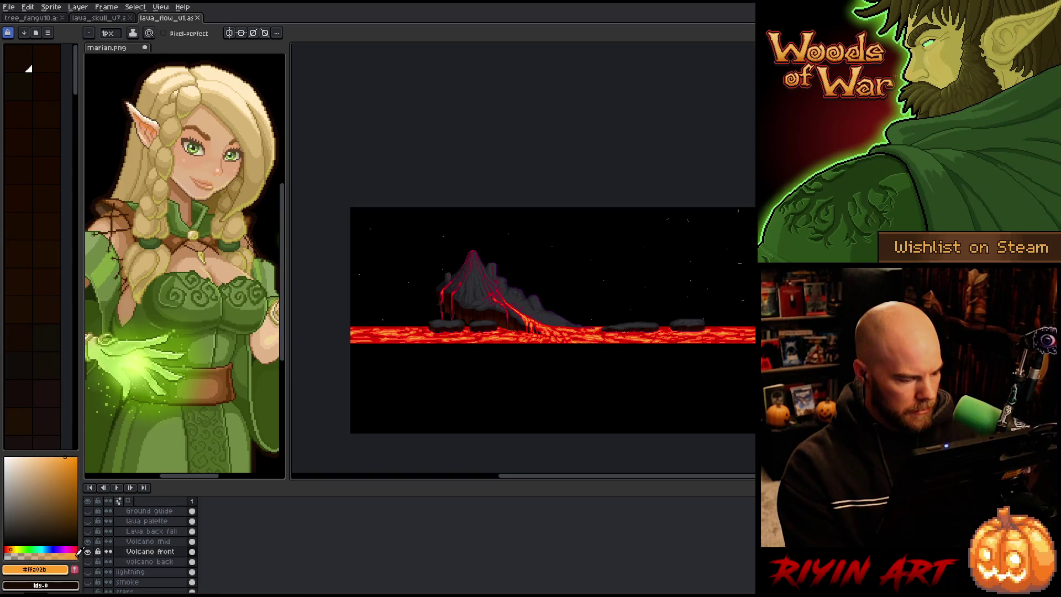
left_click(92, 554, "alt")
left_click(92, 554, "alt")
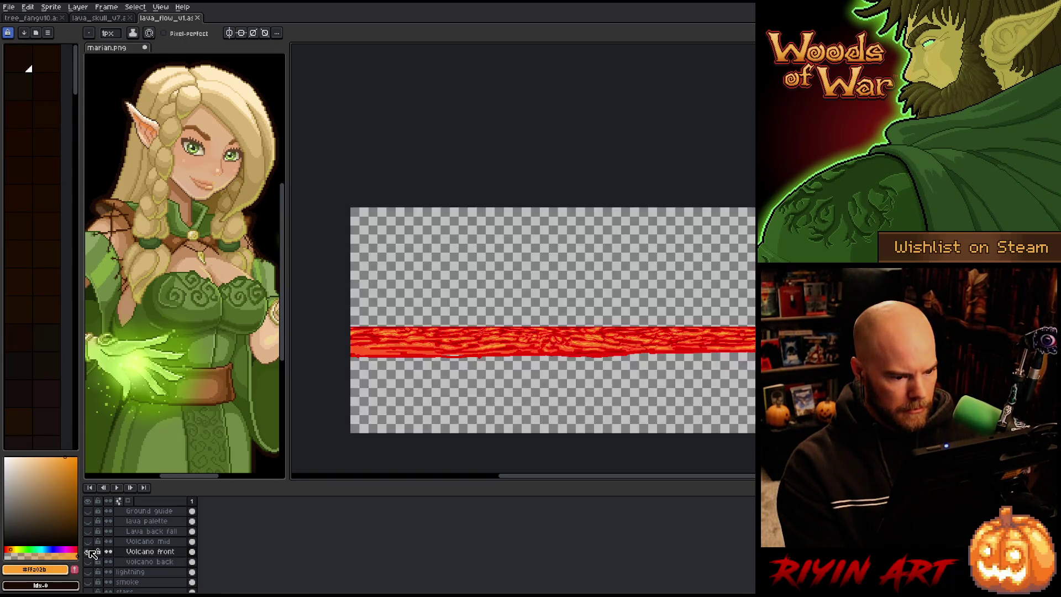
left_click(91, 554, "alt")
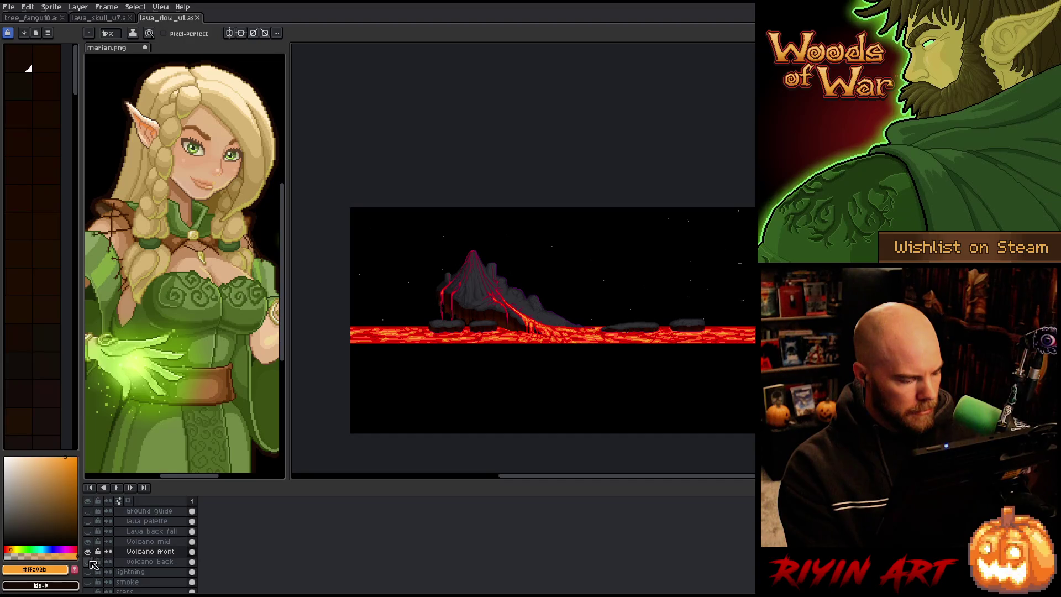
Step: Duplicate the Volcano front layer from its right-click menu
right_click(137, 551)
left_click(147, 572)
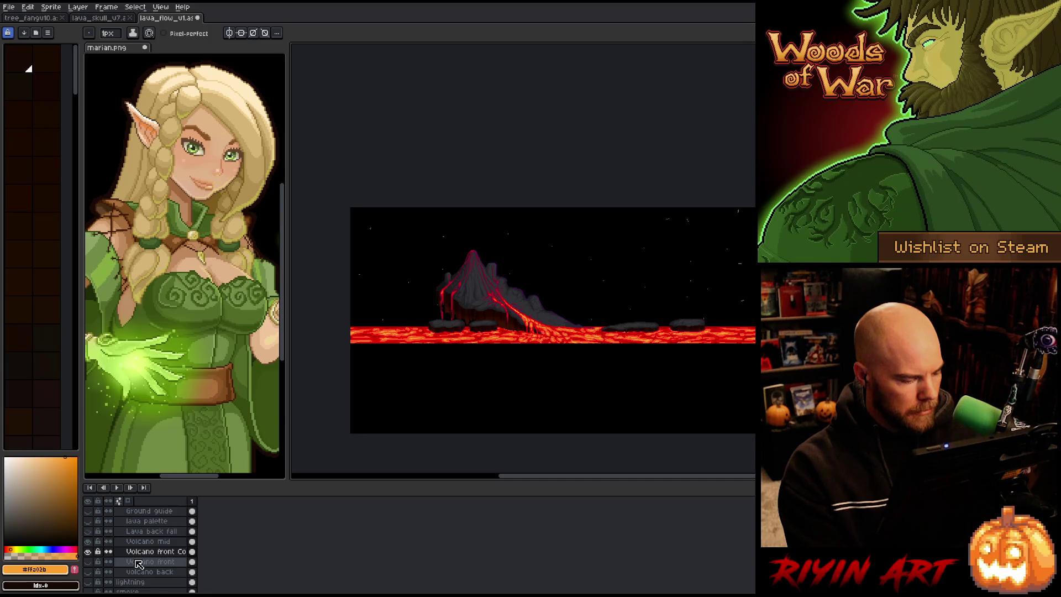
scroll(139, 564, "down", 3)
left_click_drag(89, 575, 92, 559)
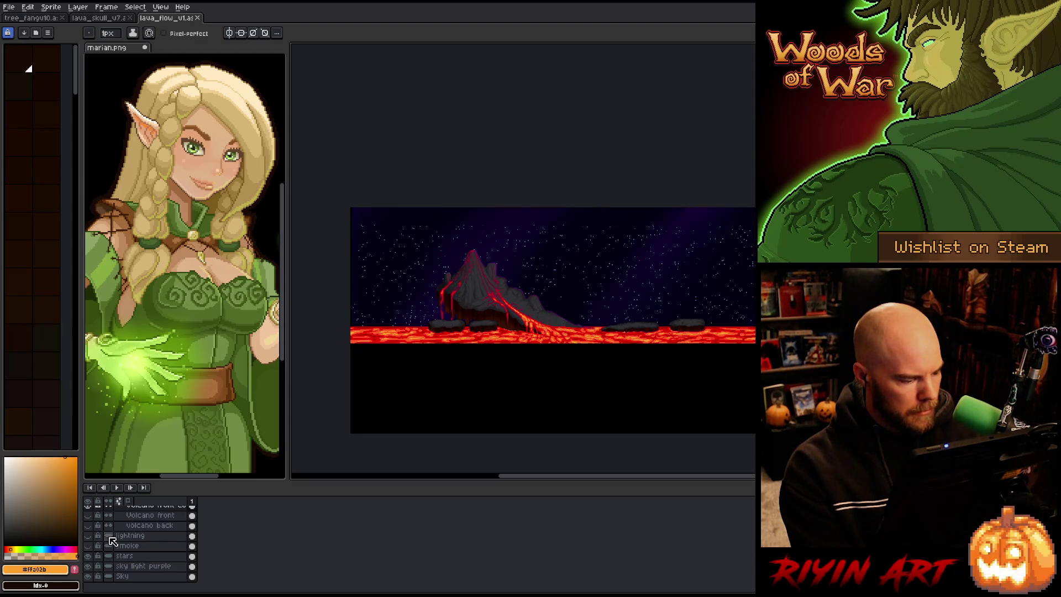
scroll(114, 531, "up", 3)
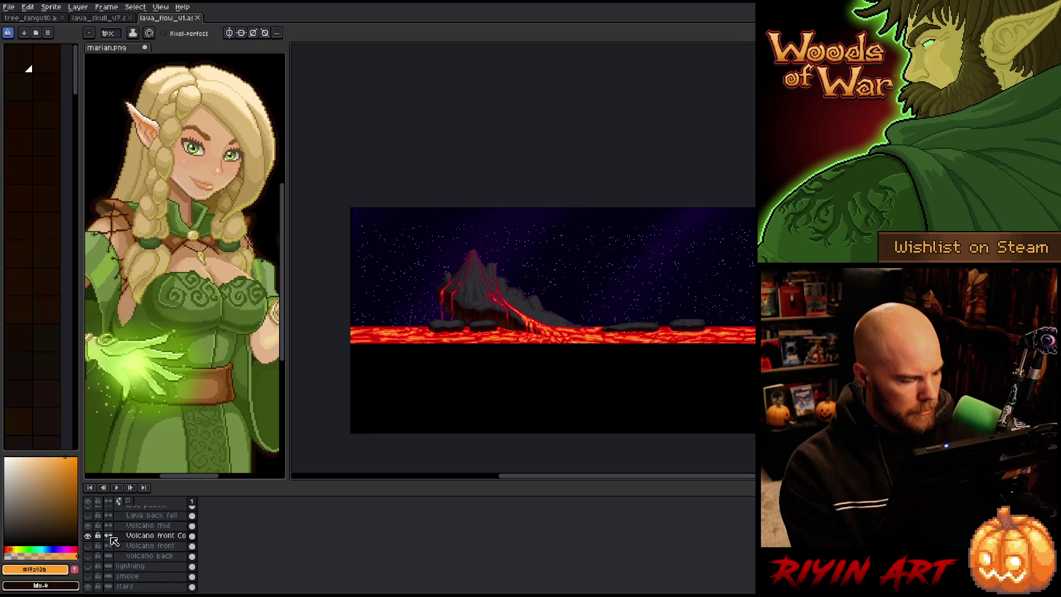
scroll(113, 552, "up", 1)
scroll(112, 552, "up", 1)
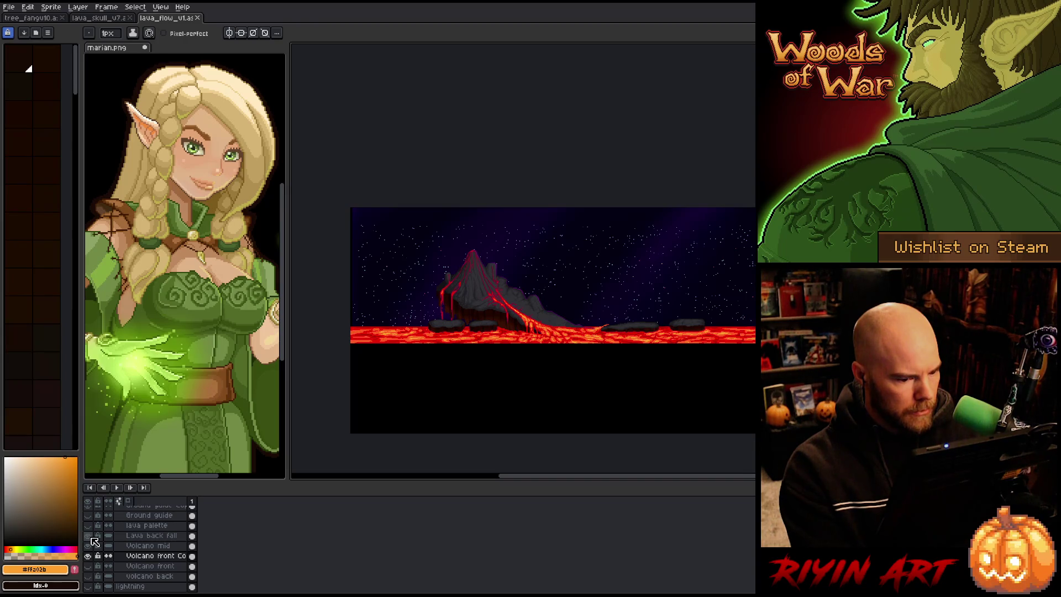
Step: Solo the Lava back fall layer and select all its dark outline pixels via Color Range
left_click(96, 541, "alt")
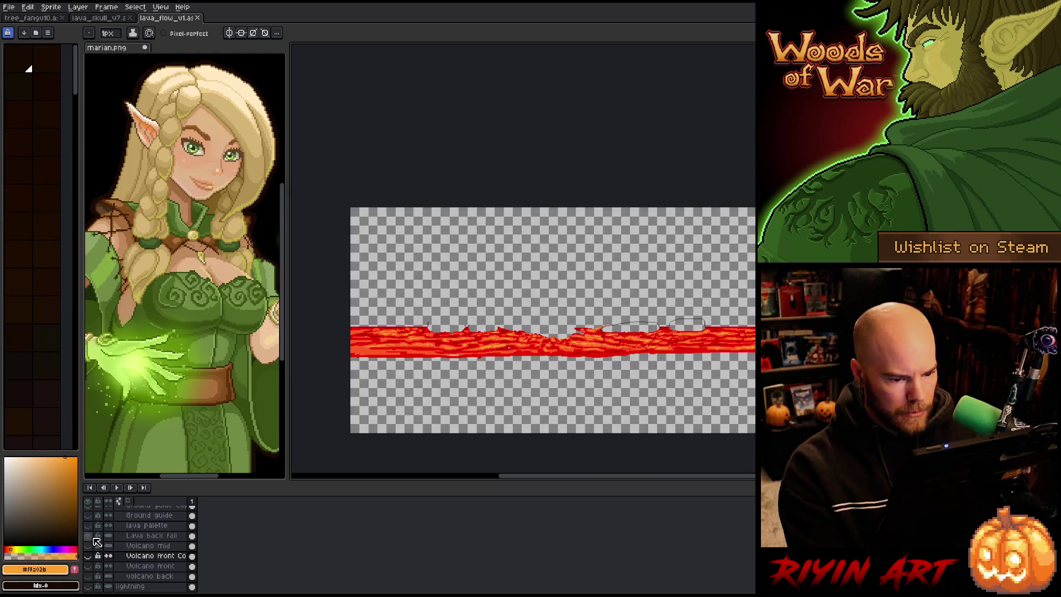
left_click(95, 542, "alt")
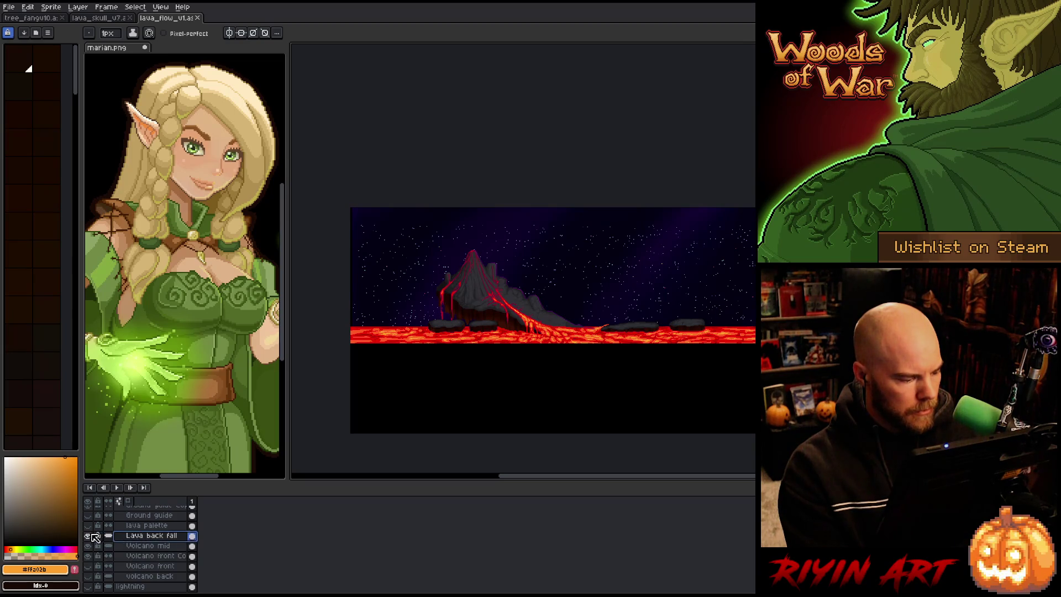
left_click(93, 537, "alt")
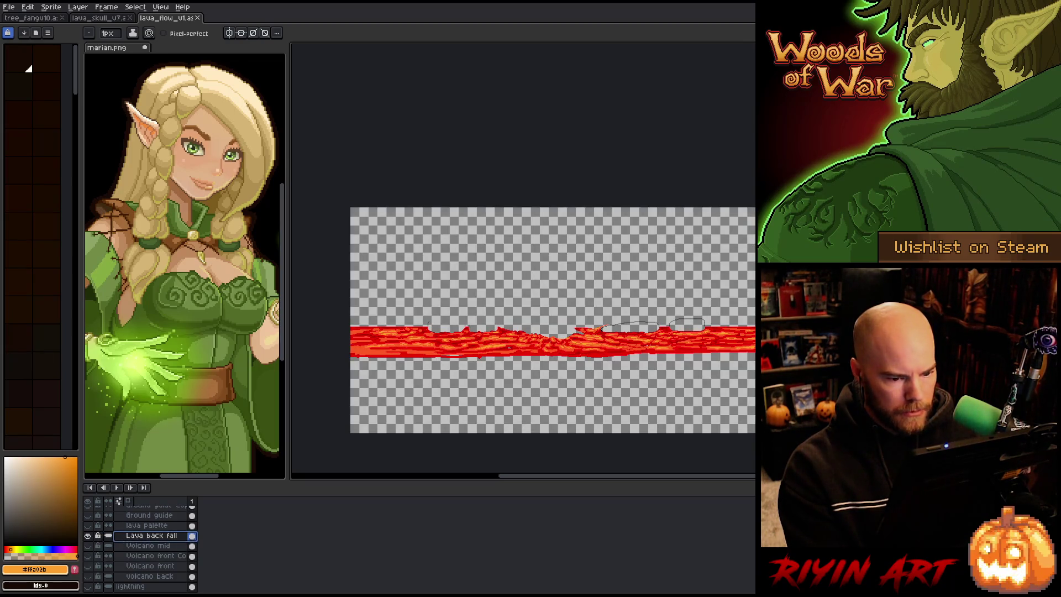
scroll(636, 371, "up", 2)
scroll(636, 371, "up", 1)
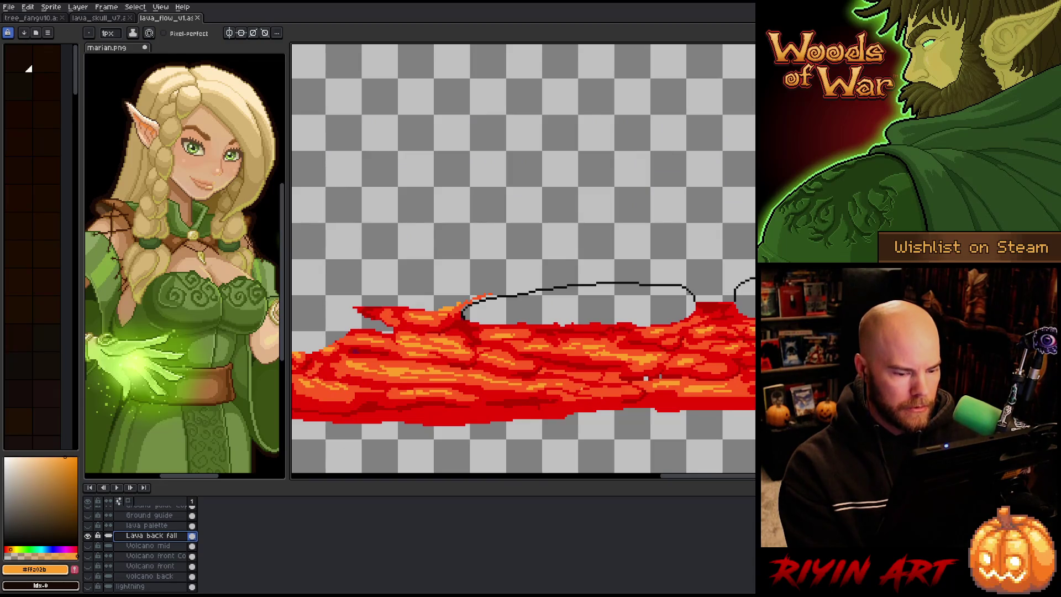
key("shift+c")
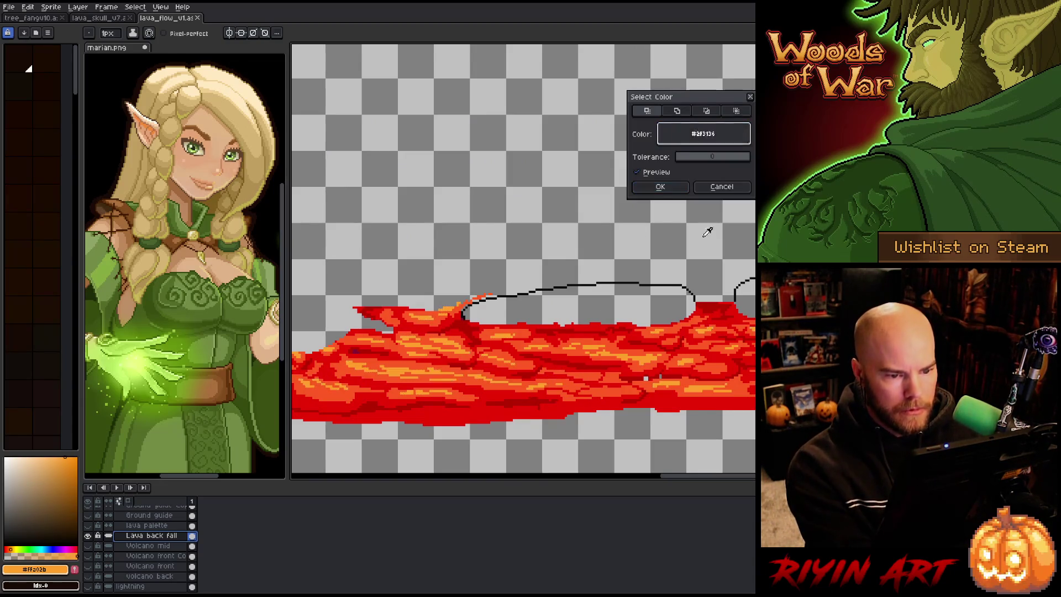
left_click(678, 285)
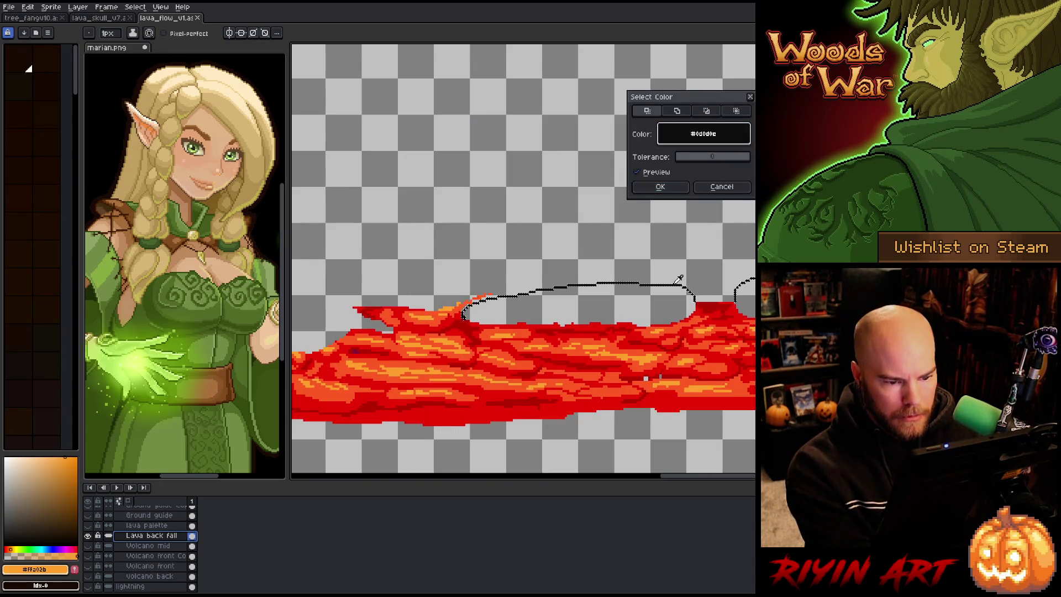
left_click(675, 187)
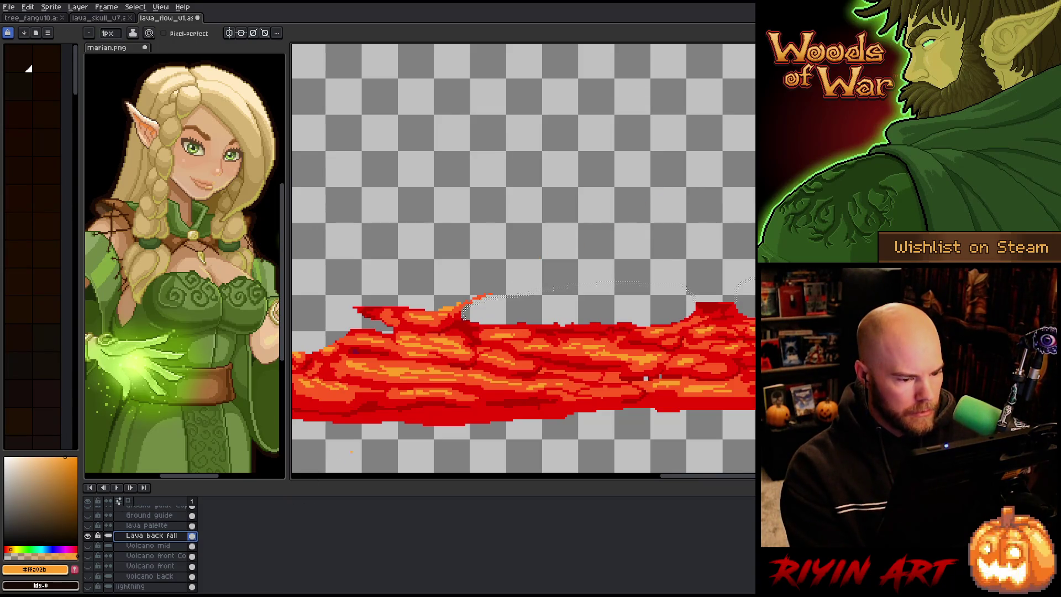
scroll(524, 262, "down", 2)
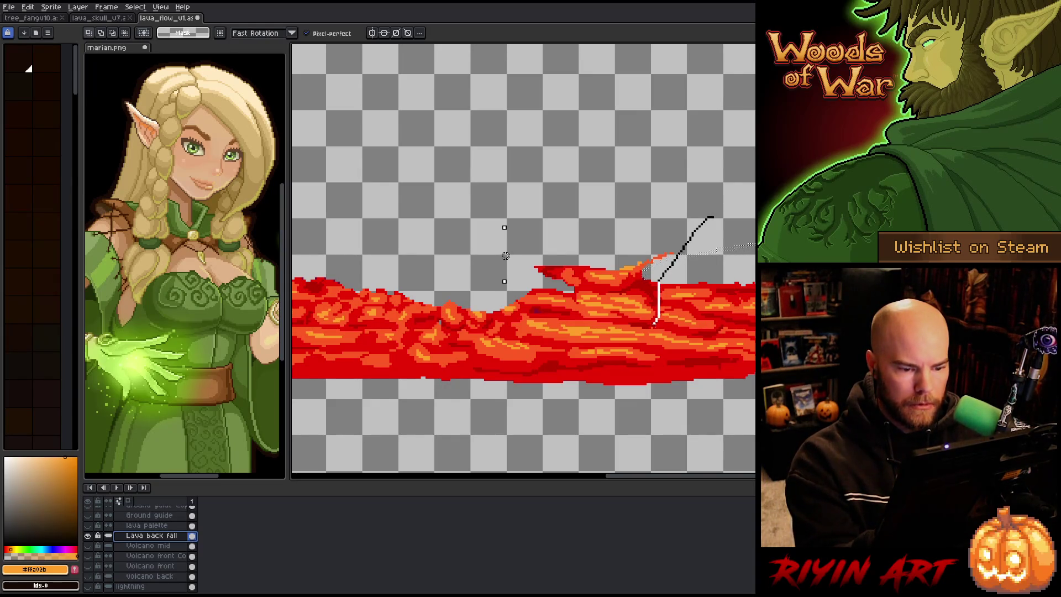
Step: Lasso the lava splash to keep, then marquee the stray pixels to its left
left_click_drag(708, 217, 509, 249)
scroll(525, 237, "down", 2)
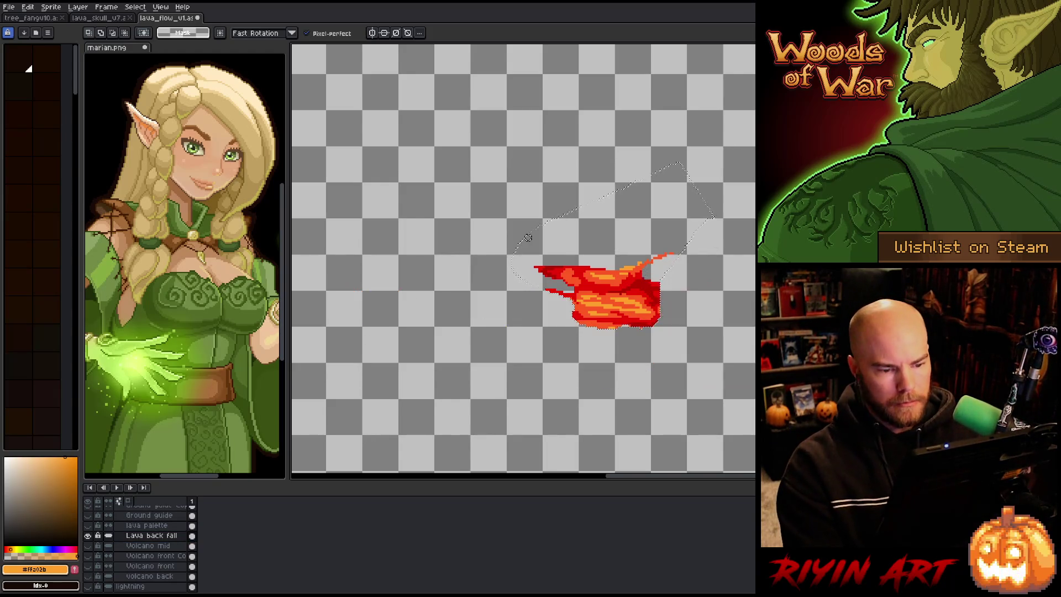
scroll(688, 181, "down", 2)
scroll(688, 181, "up", 2)
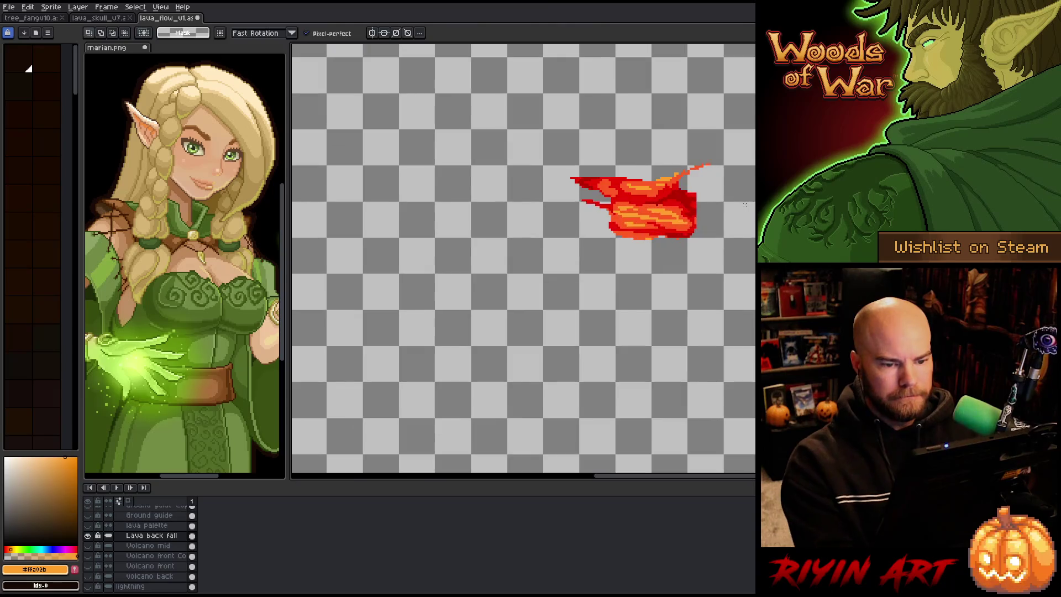
key("b")
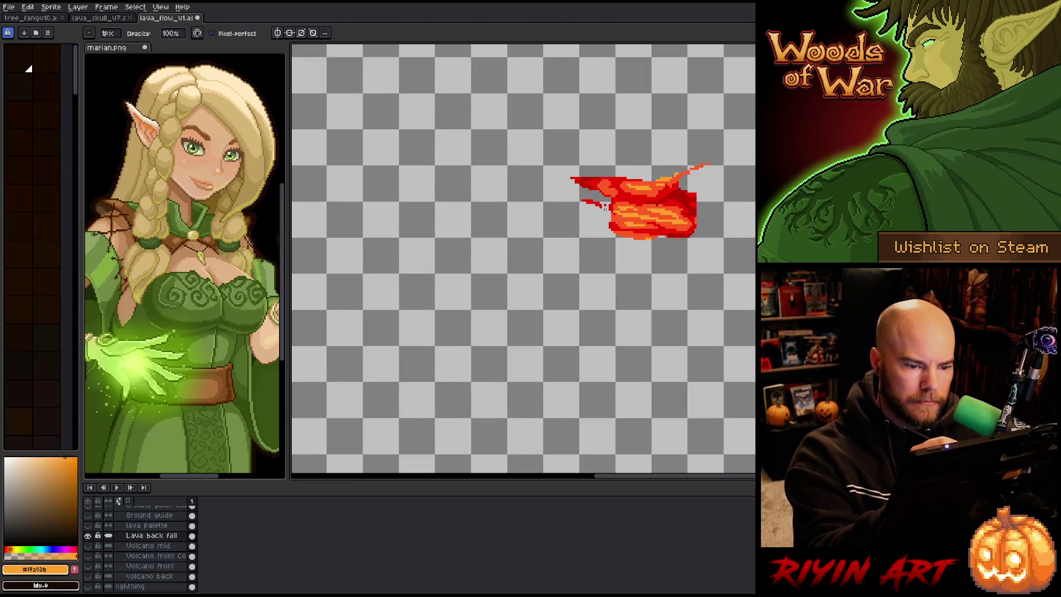
key("m")
left_click_drag(604, 233, 552, 192)
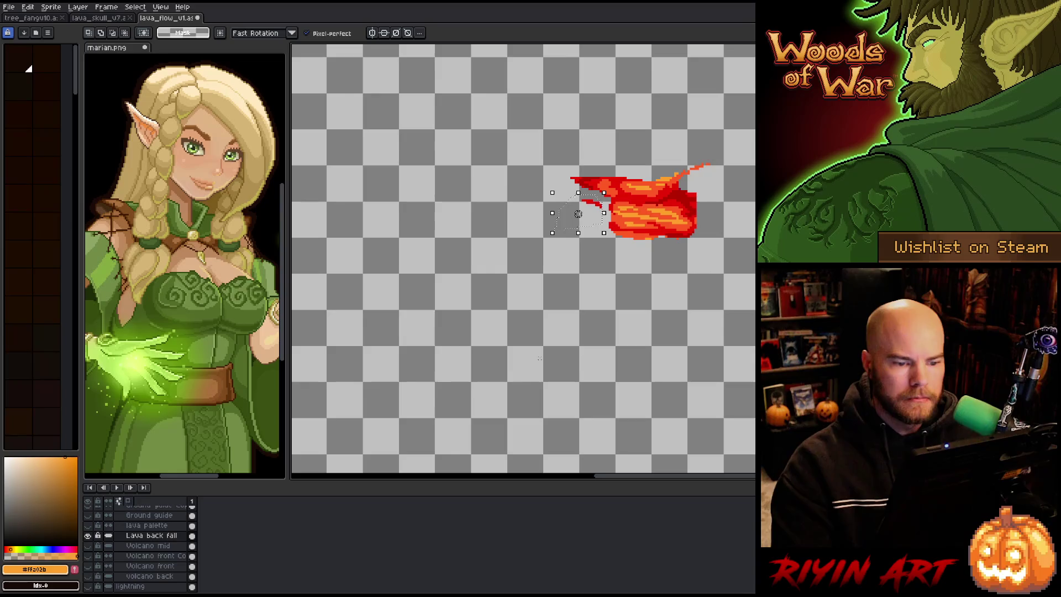
Step: Clear the selected stray pixels, deselect, and turn the other scene layers back on
key("ctrl+d")
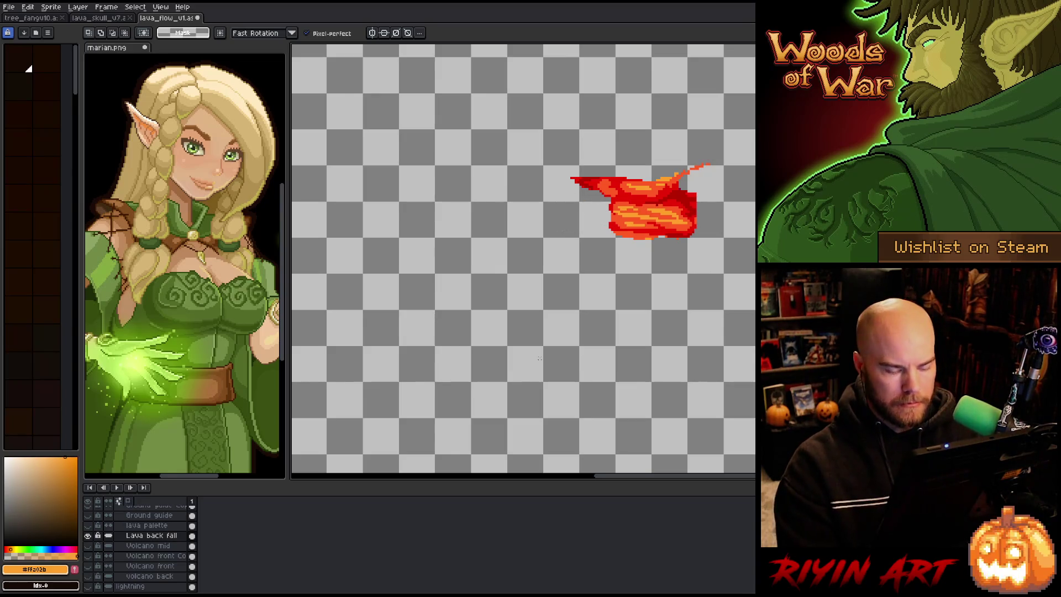
key("b")
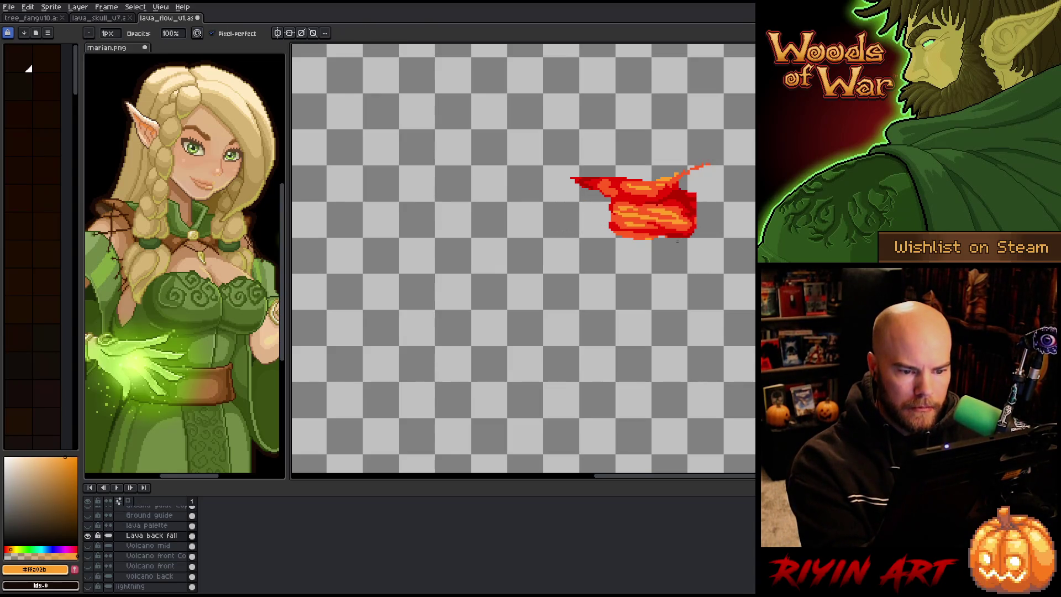
key("v")
key("b")
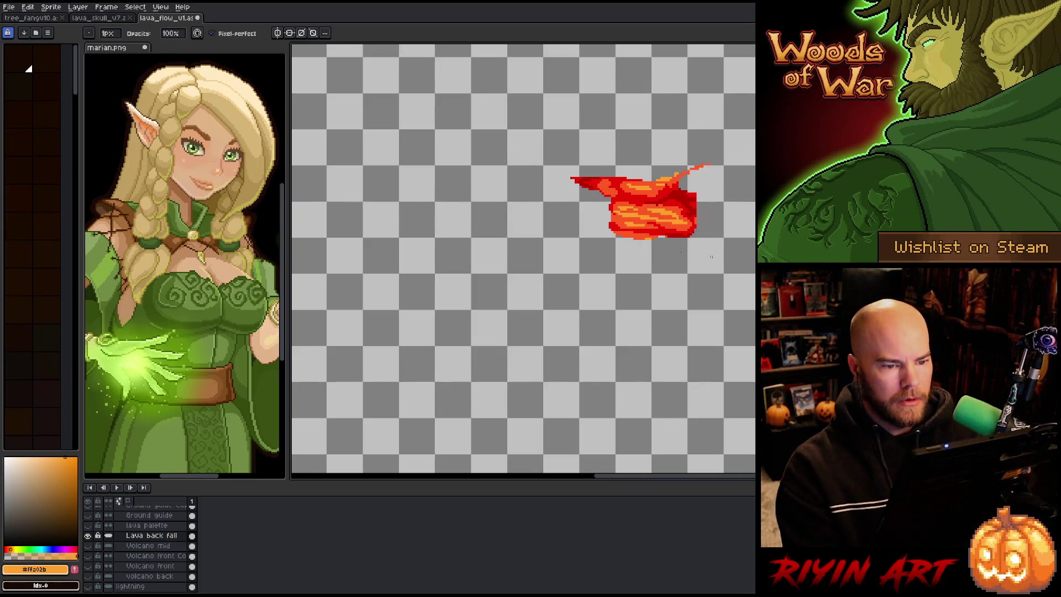
scroll(687, 259, "down", 2)
left_click(89, 537, "alt")
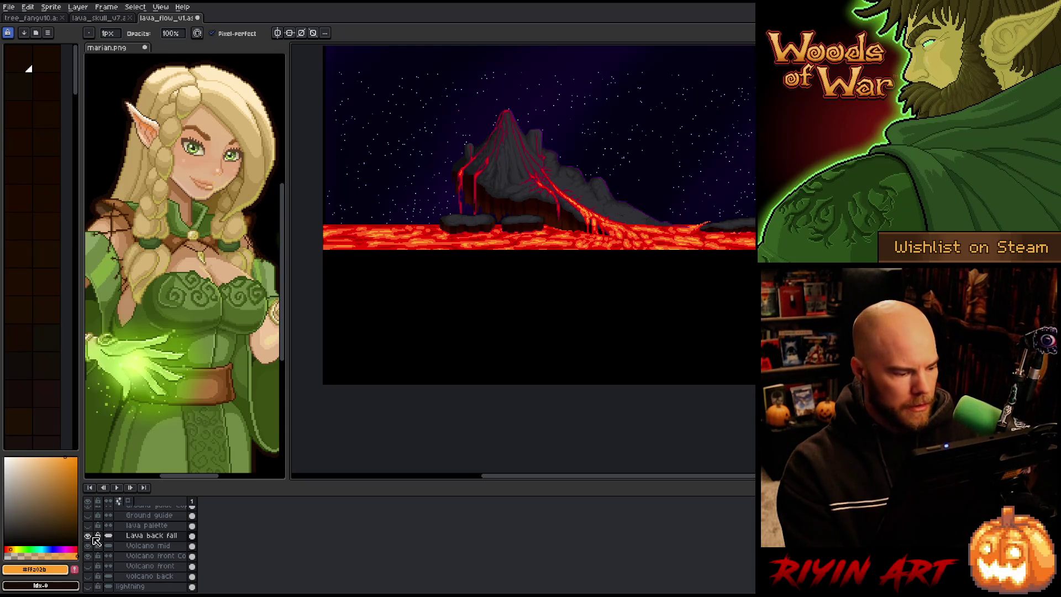
scroll(96, 559, "down", 2)
Step: Show the Volcano back layer with its red lava streams and switch to the Move tool
left_click(97, 564)
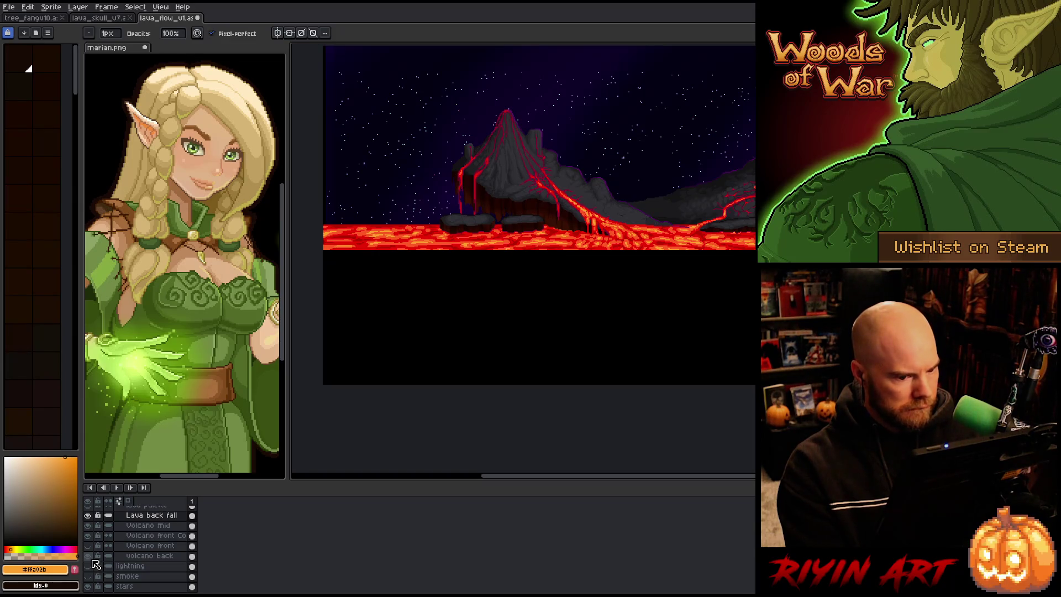
scroll(539, 249, "up", 1)
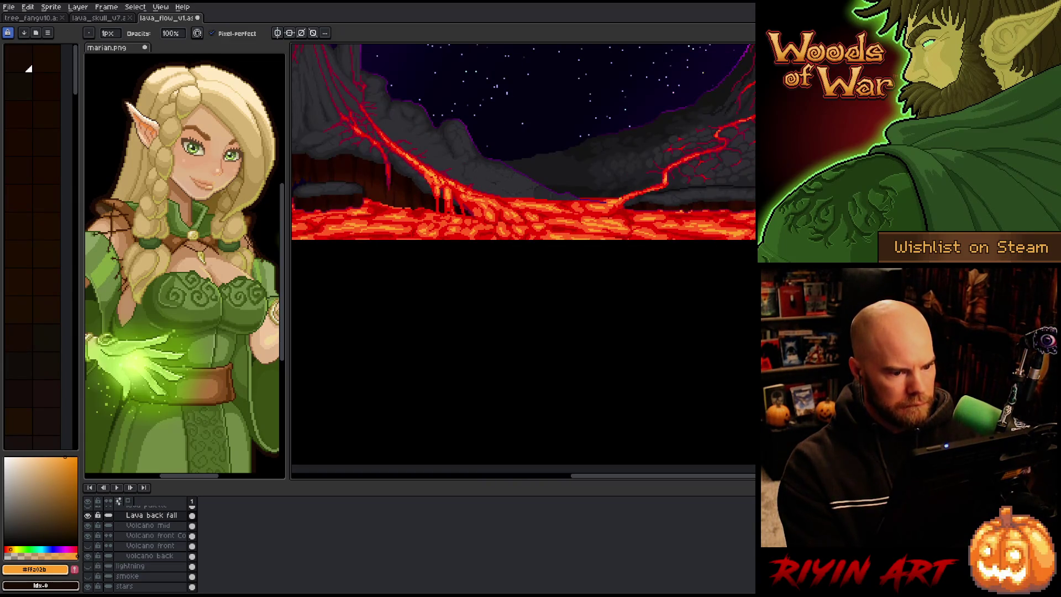
scroll(584, 171, "up", 1)
scroll(584, 171, "up", 1)
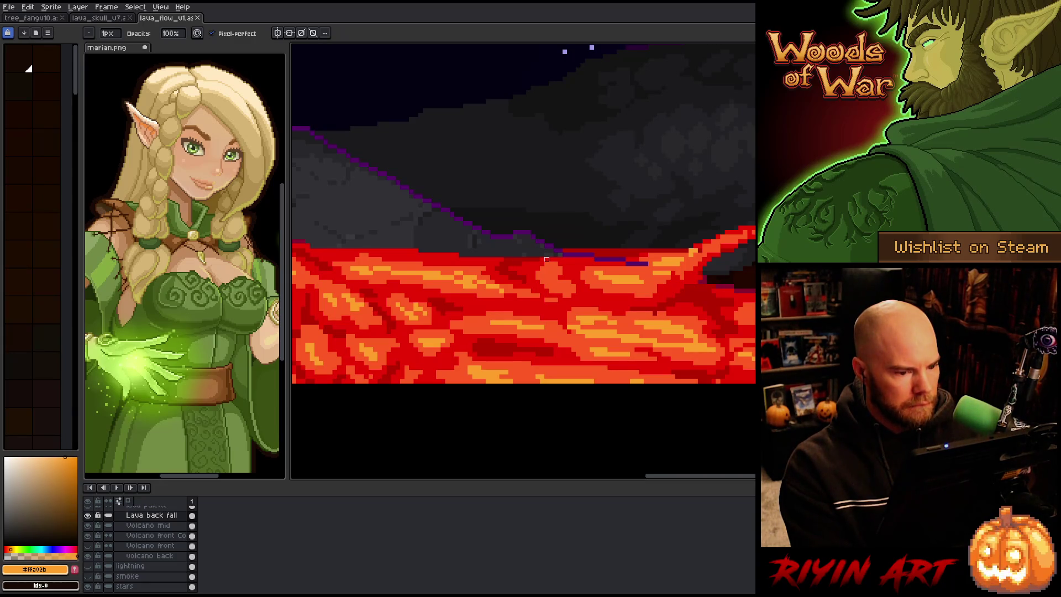
key("v")
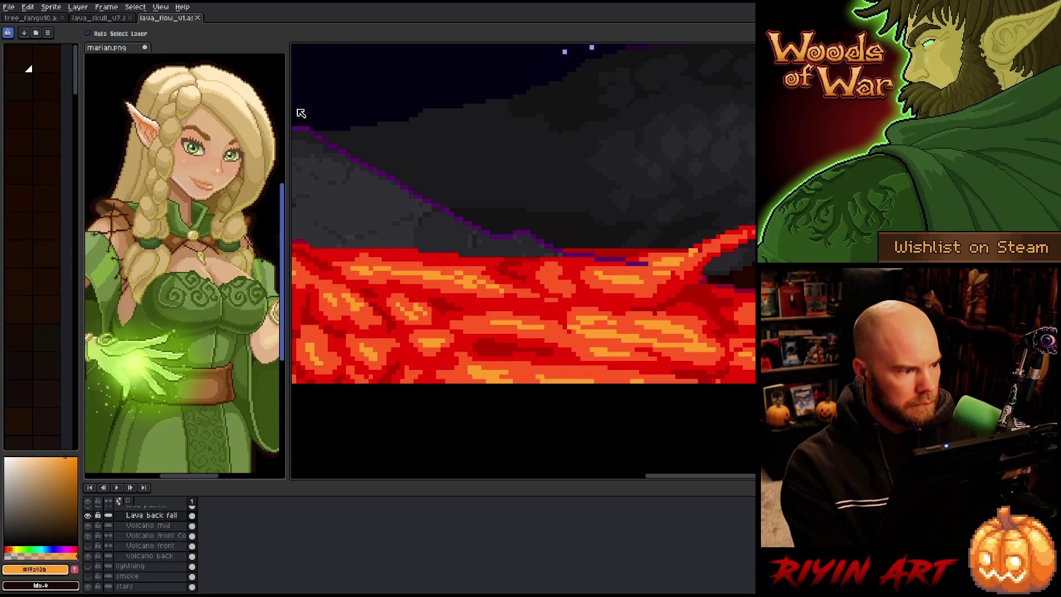
Step: Make Lava back fall the active layer, moving up from Volcano mid
left_click(428, 221)
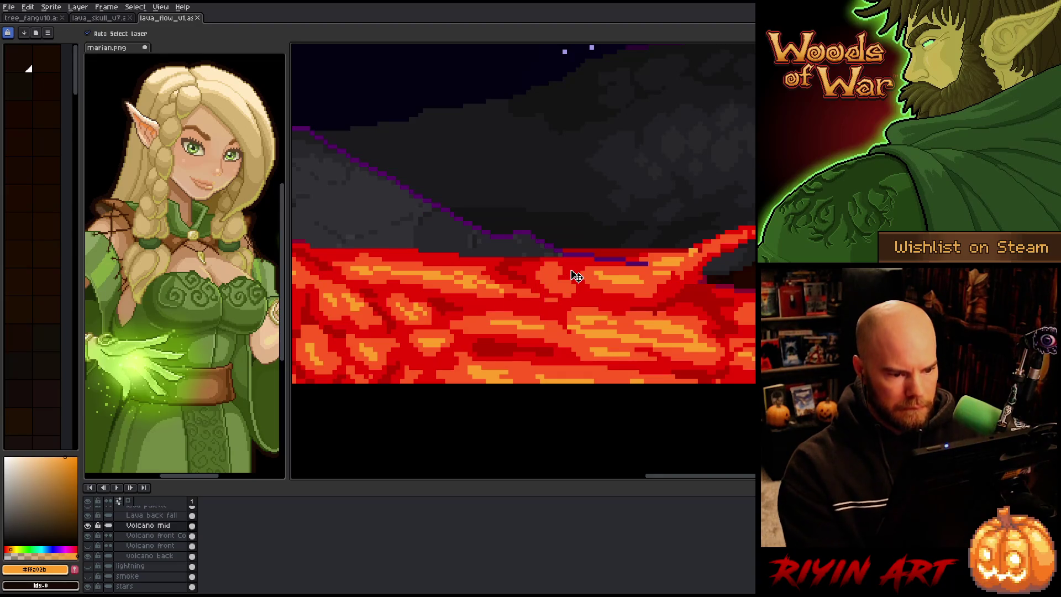
key("b")
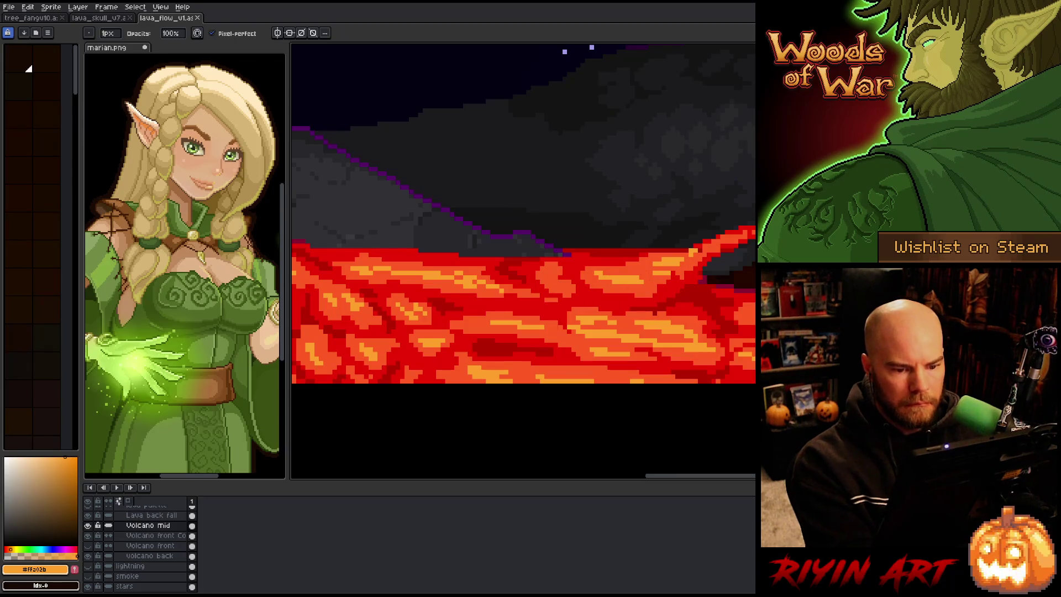
scroll(633, 277, "down", 2)
scroll(580, 325, "up", 3)
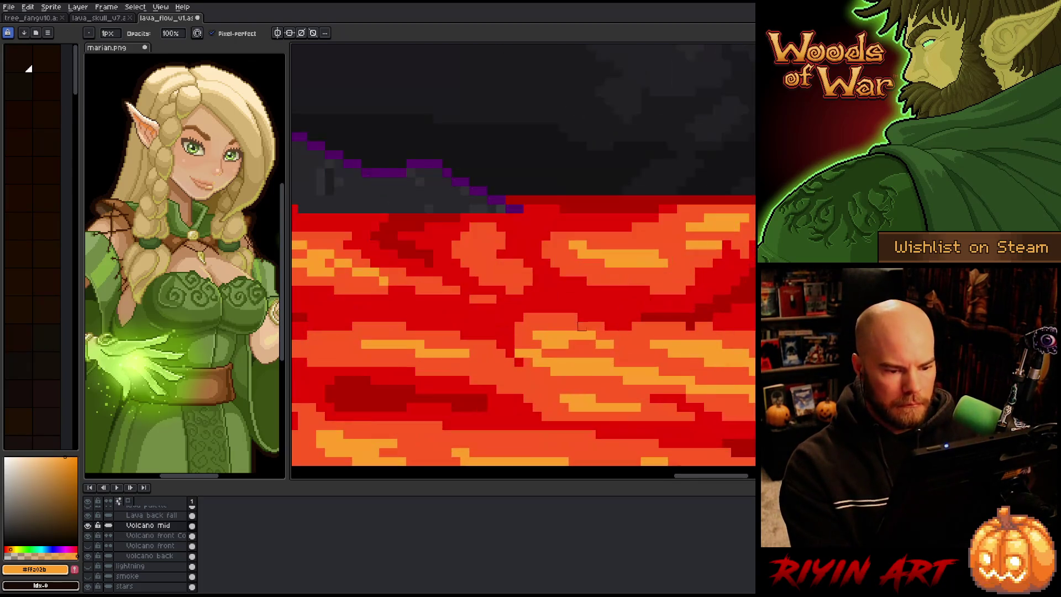
key("v")
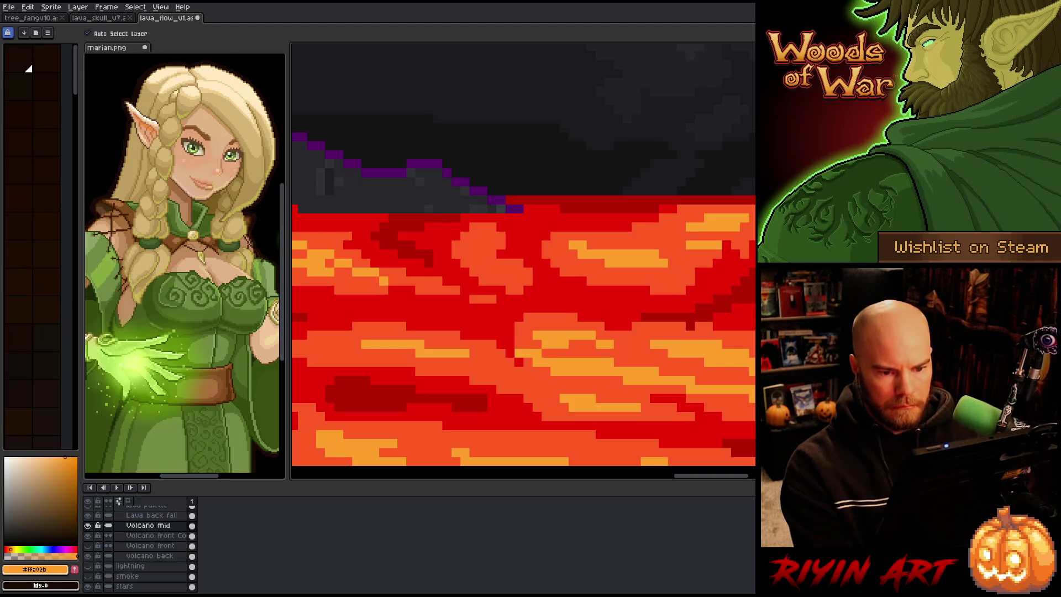
key("Up")
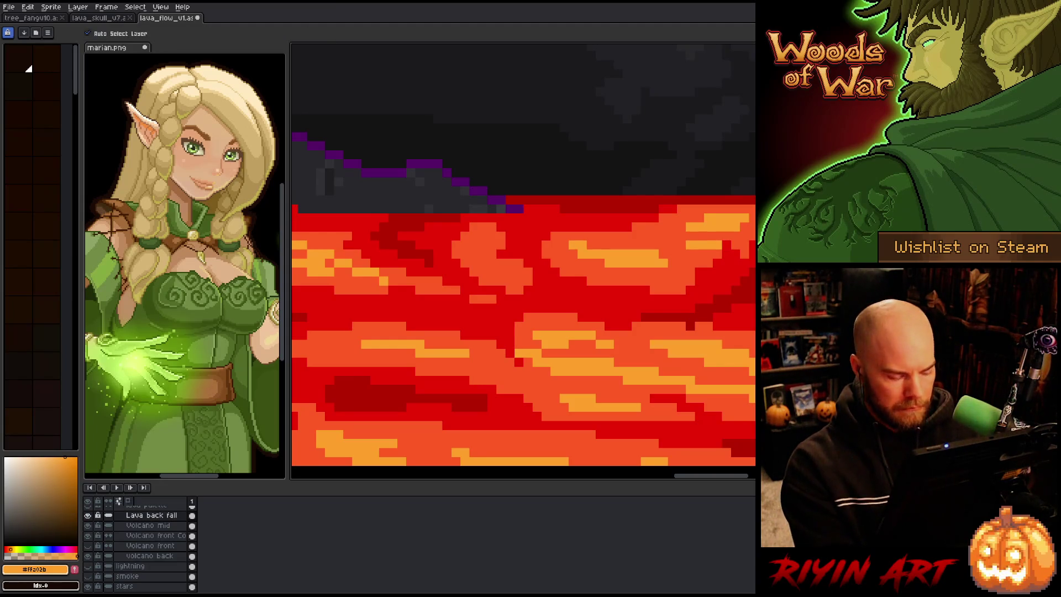
Step: Solo the lava-fall layer briefly, return to the full scene and pick bright red for the pencil
left_click(89, 520, "alt")
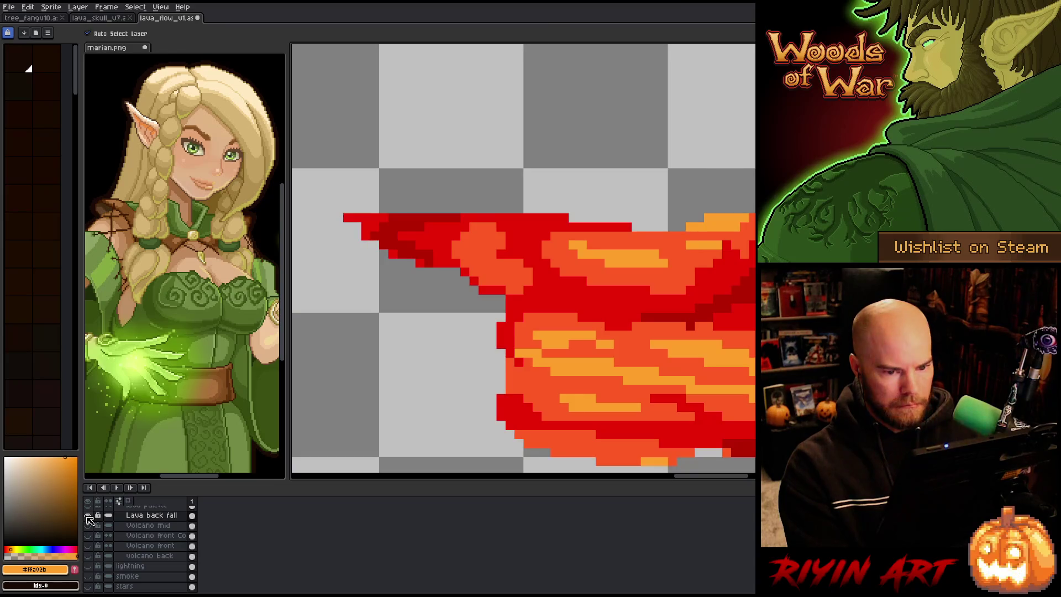
left_click(88, 519, "alt")
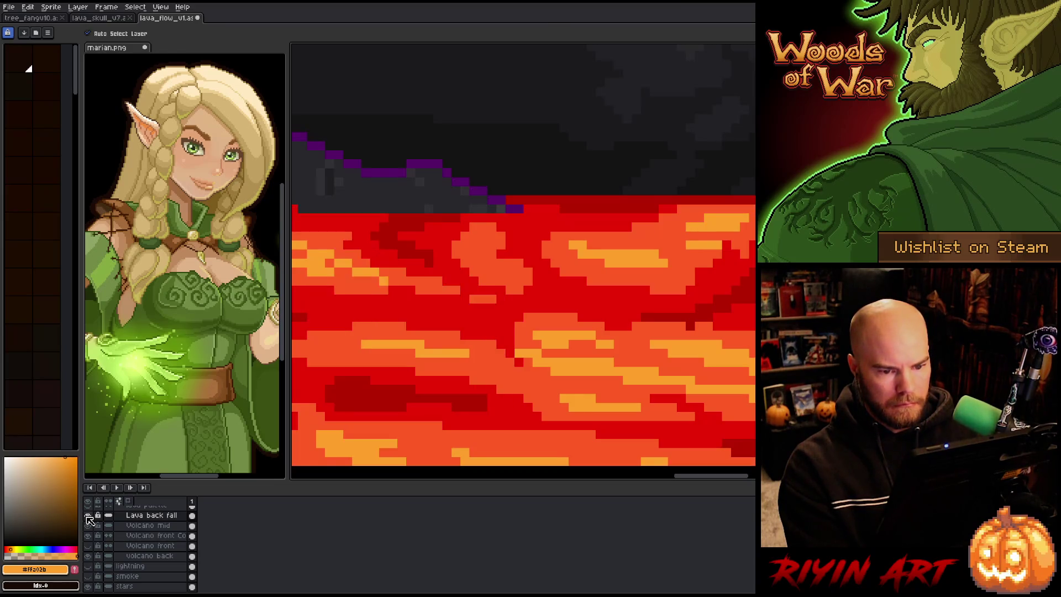
key("b")
left_click(535, 408, "alt")
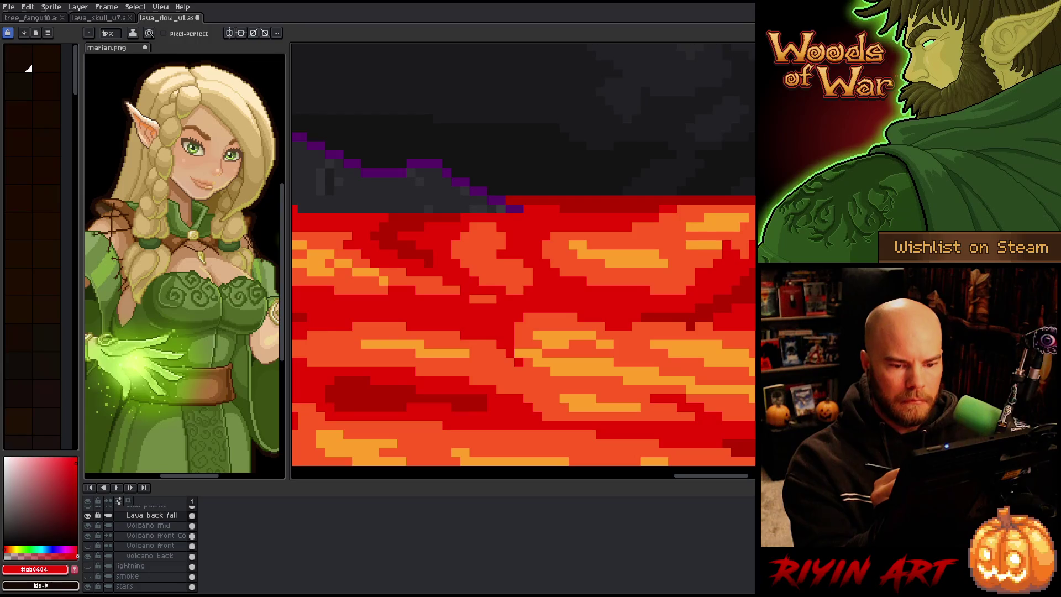
scroll(666, 311, "down", 2)
scroll(666, 310, "down", 1)
scroll(665, 310, "down", 1)
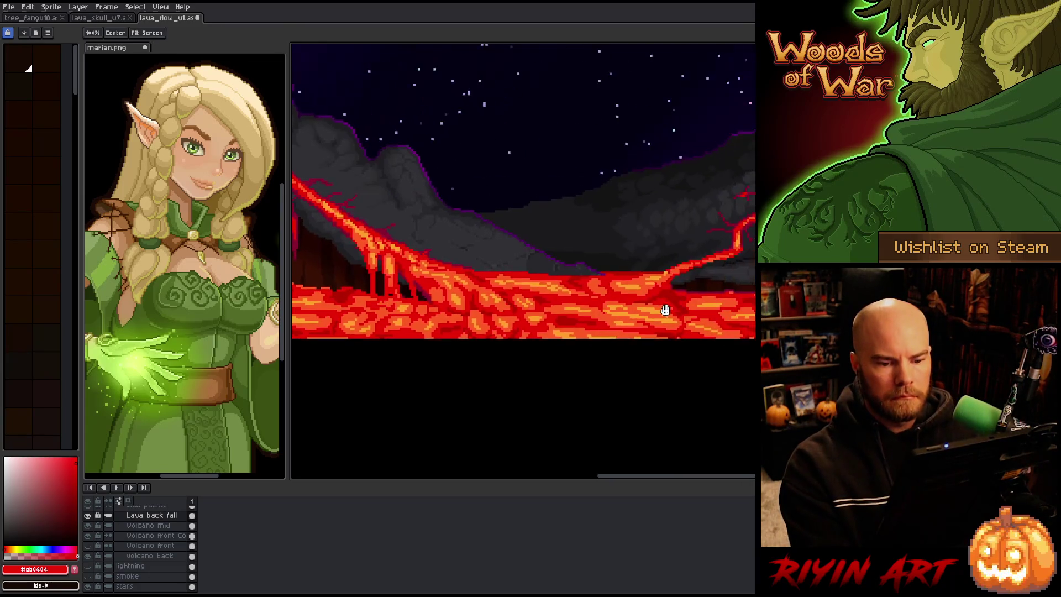
scroll(666, 310, "up", 3)
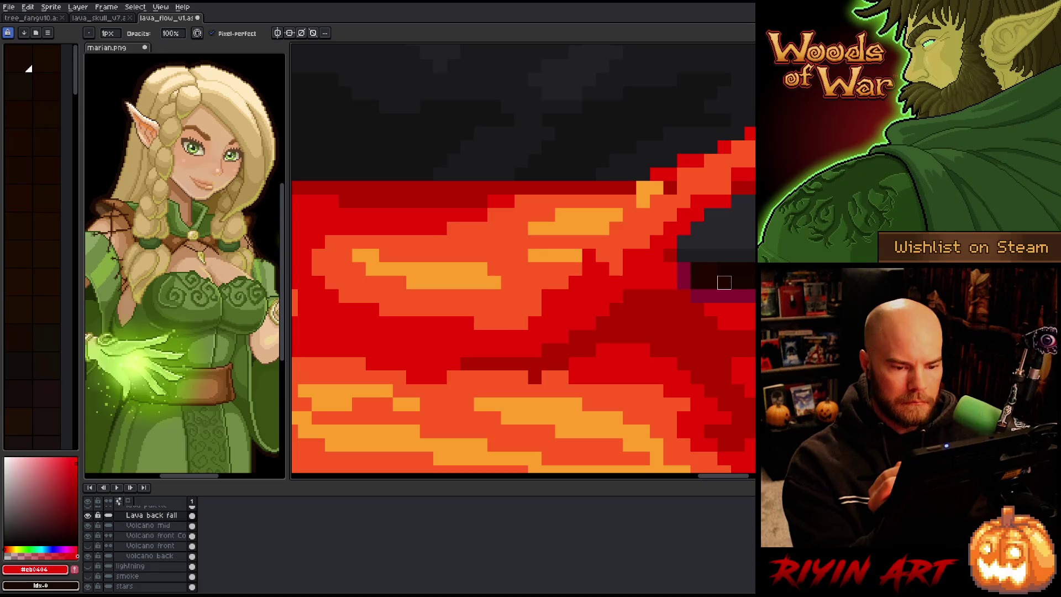
scroll(724, 282, "down", 2)
scroll(727, 334, "down", 1)
Step: Pan across the zoomed-out volcano scene to check how the lava sits in it
left_click_drag(728, 334, 645, 344)
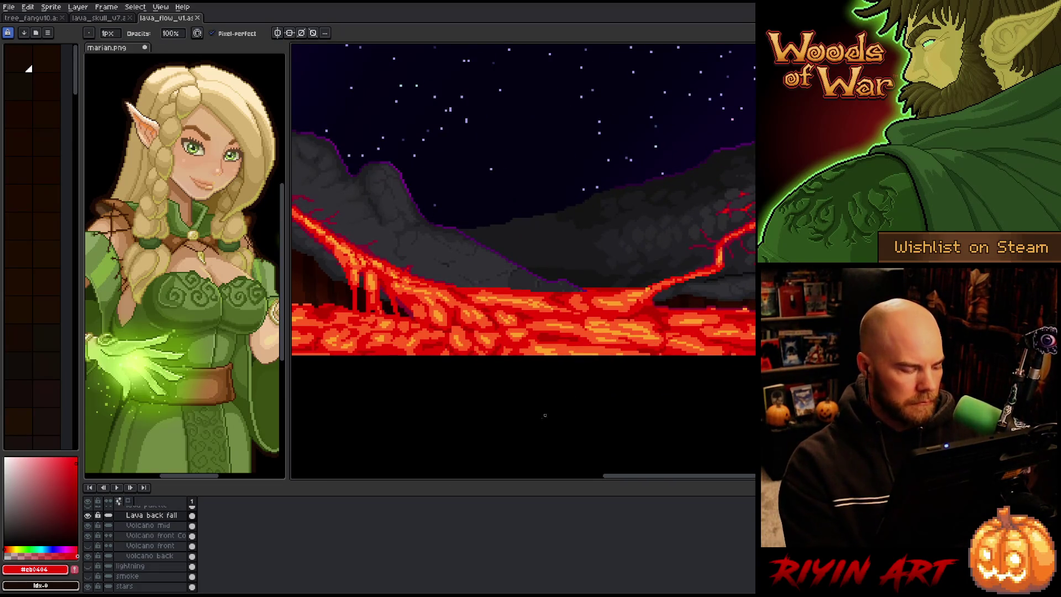
scroll(116, 544, "up", 1)
scroll(114, 543, "up", 1)
scroll(112, 540, "up", 1)
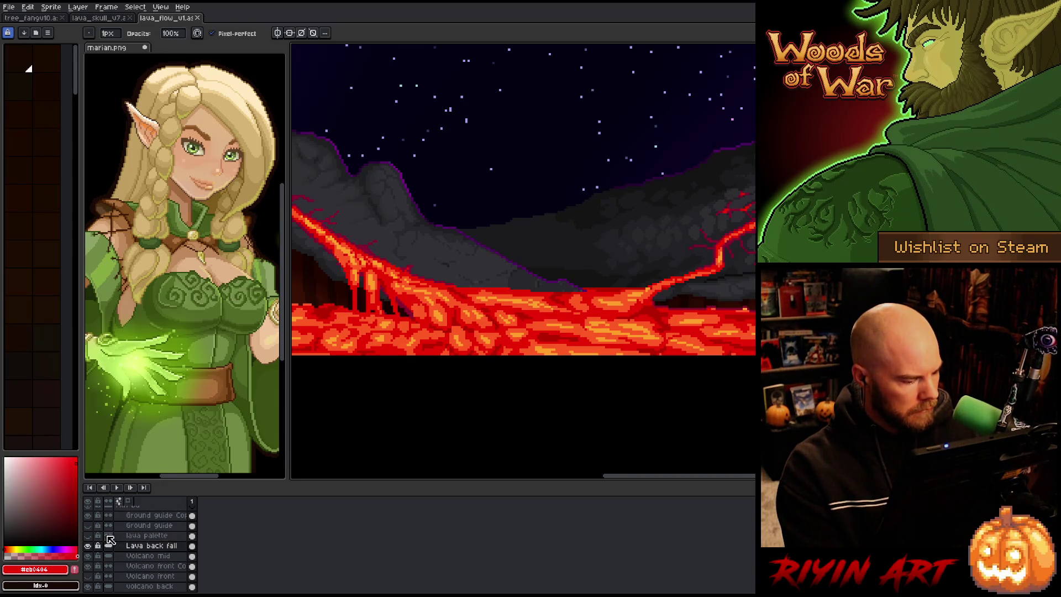
scroll(94, 539, "up", 1)
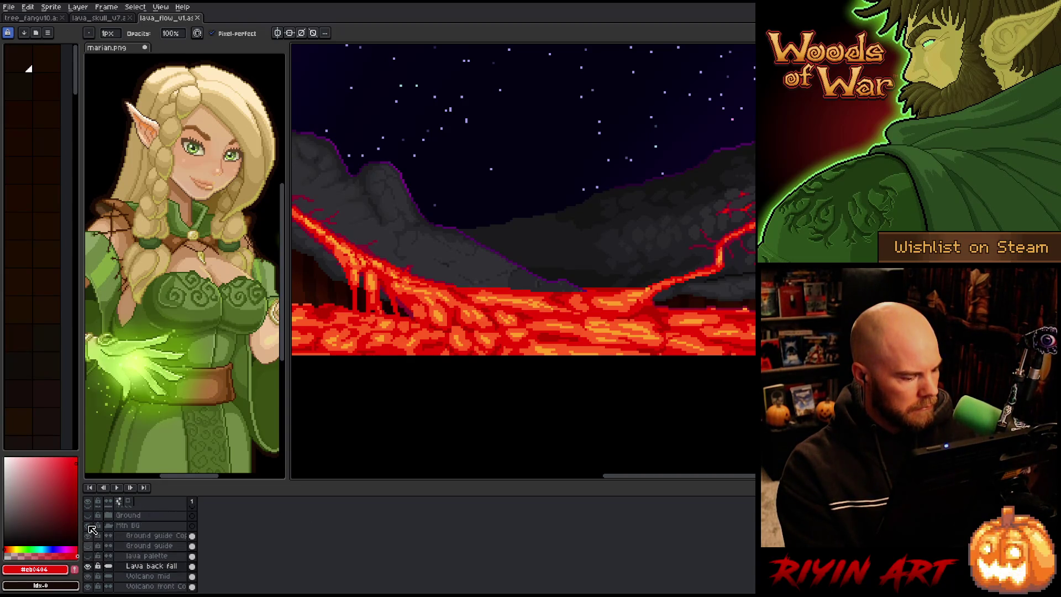
scroll(92, 547, "up", 3)
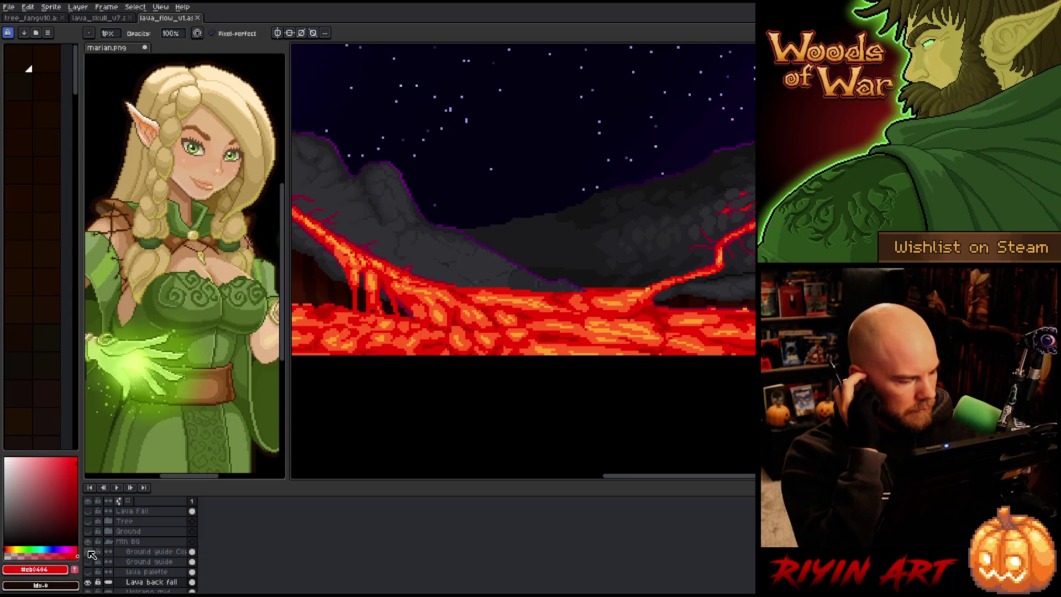
left_click(92, 556)
left_click(91, 555)
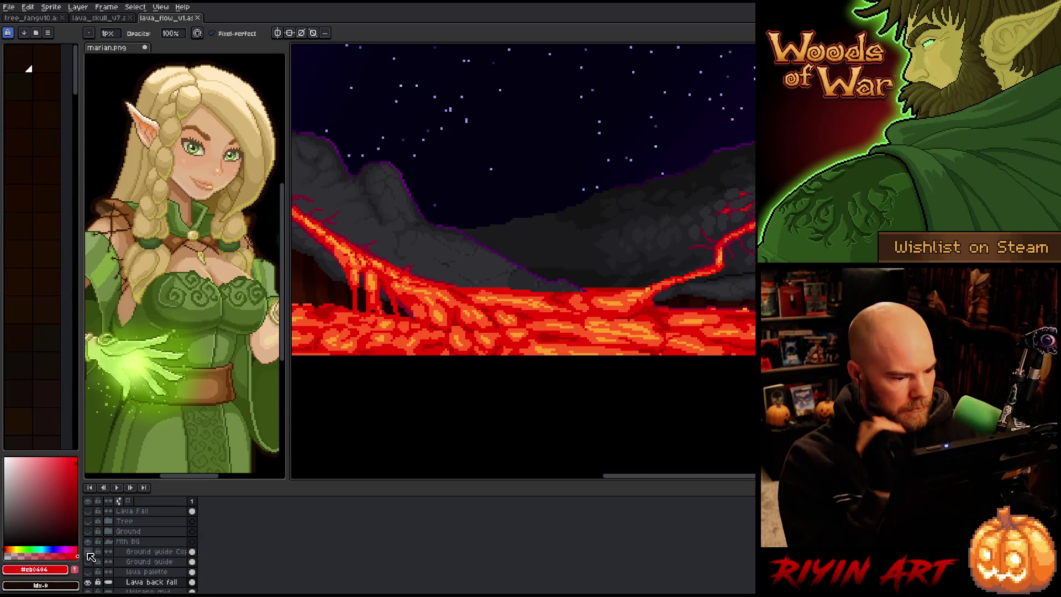
left_click(91, 556)
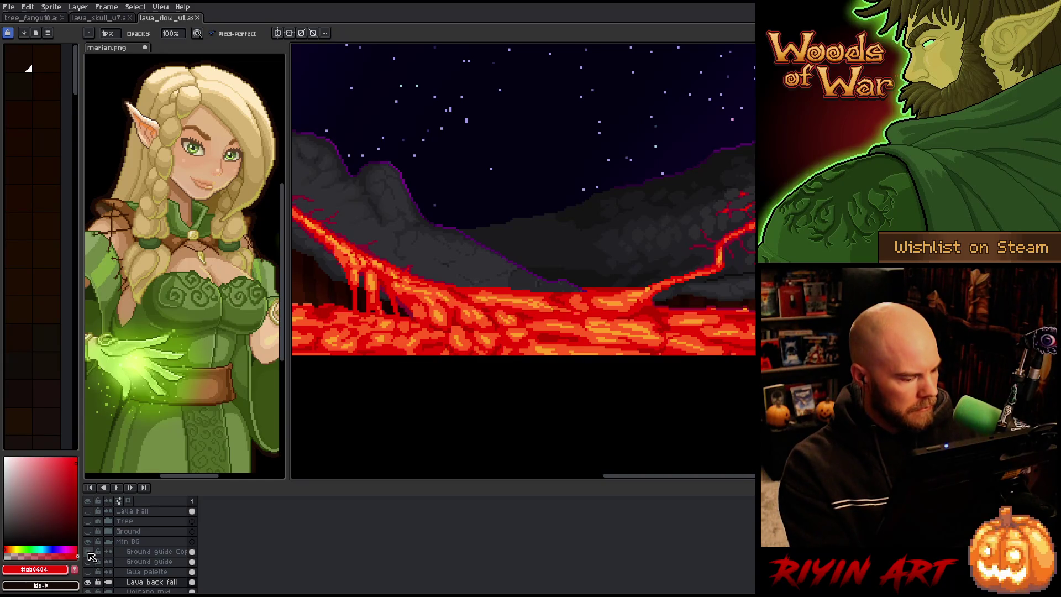
left_click(89, 539)
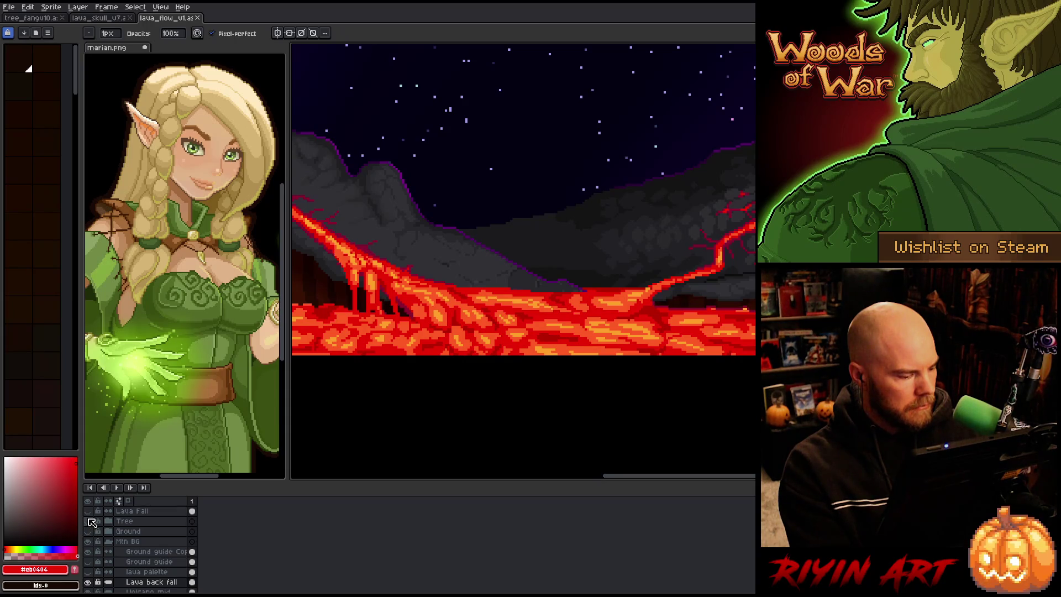
scroll(93, 531, "down", 2)
scroll(101, 551, "down", 3)
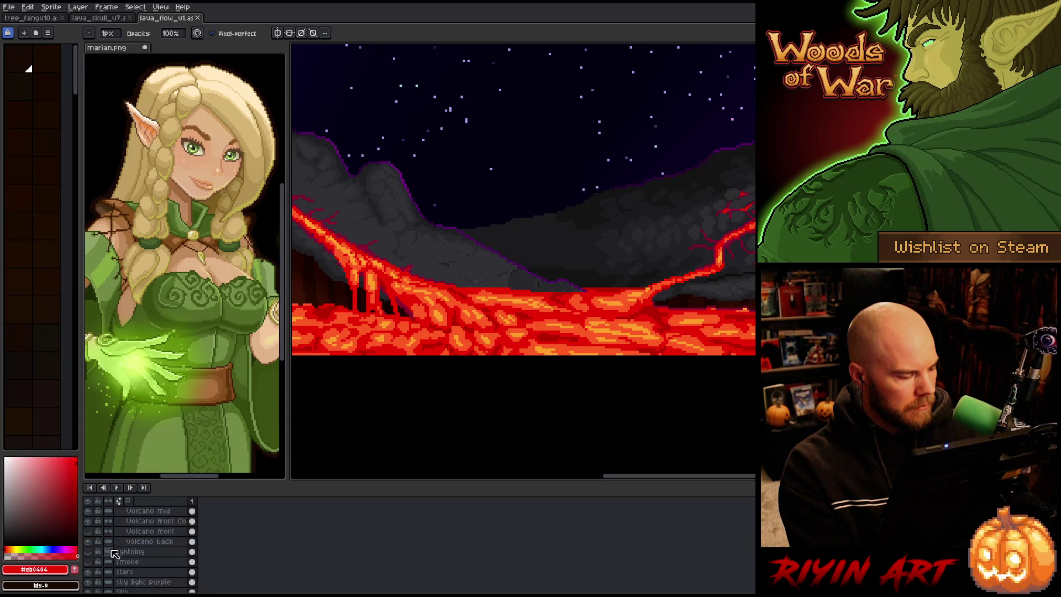
scroll(116, 554, "up", 2)
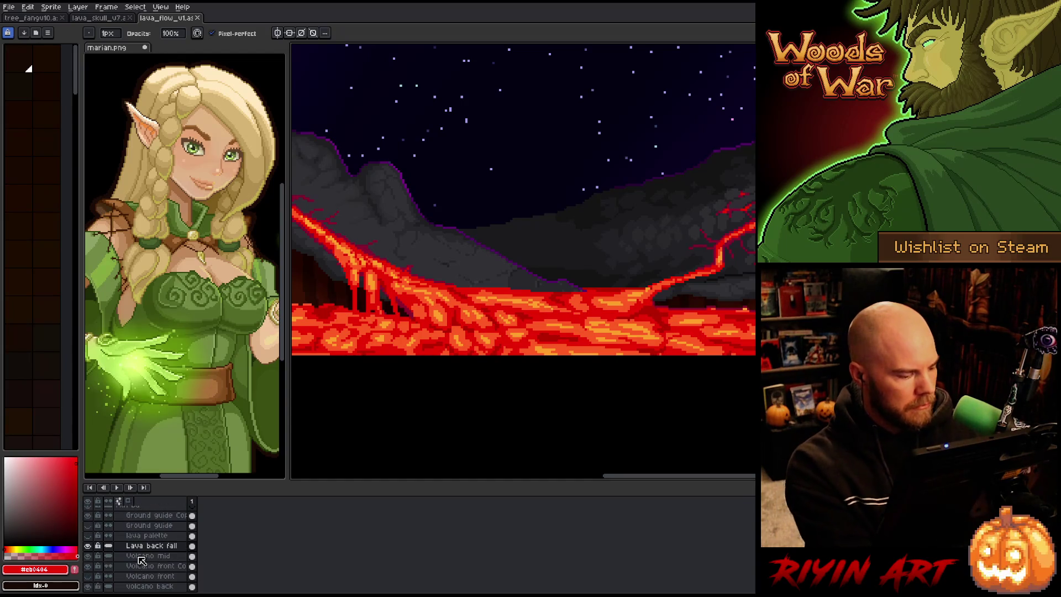
scroll(465, 378, "down", 2)
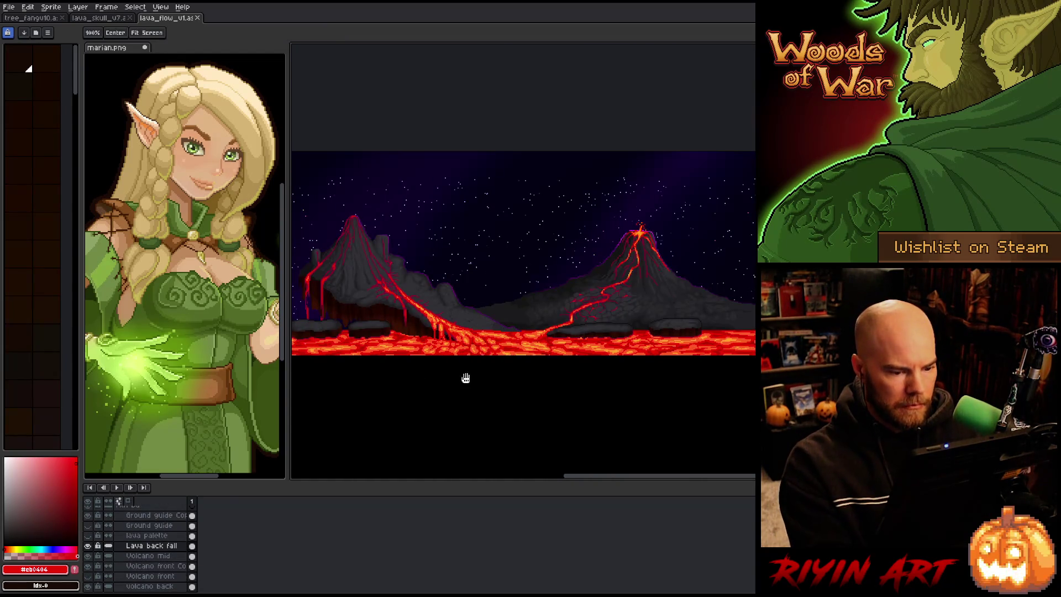
scroll(588, 351, "up", 2)
scroll(596, 356, "down", 2)
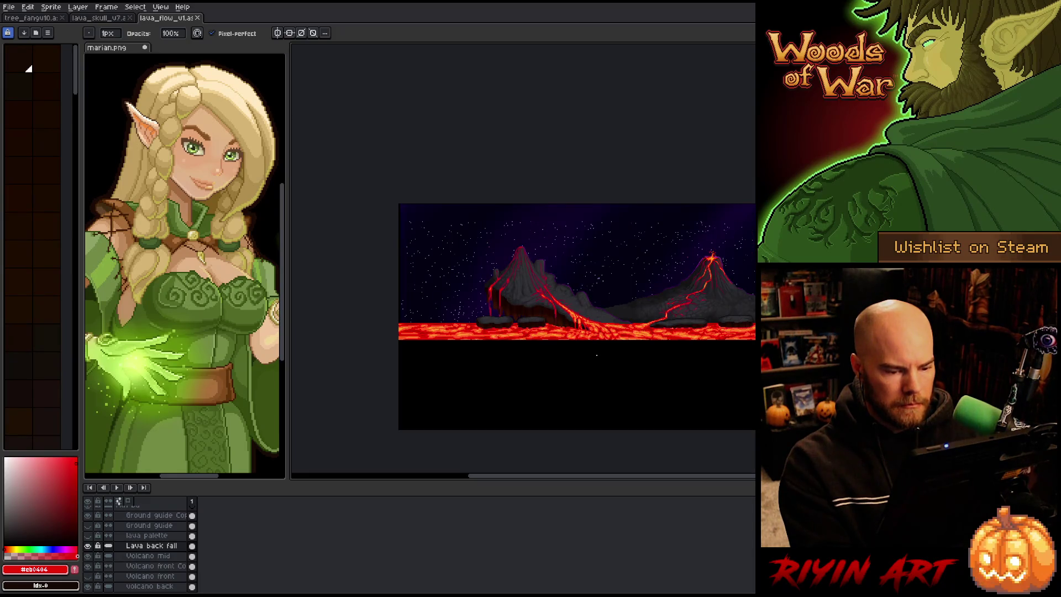
scroll(596, 355, "up", 1)
scroll(596, 356, "down", 1)
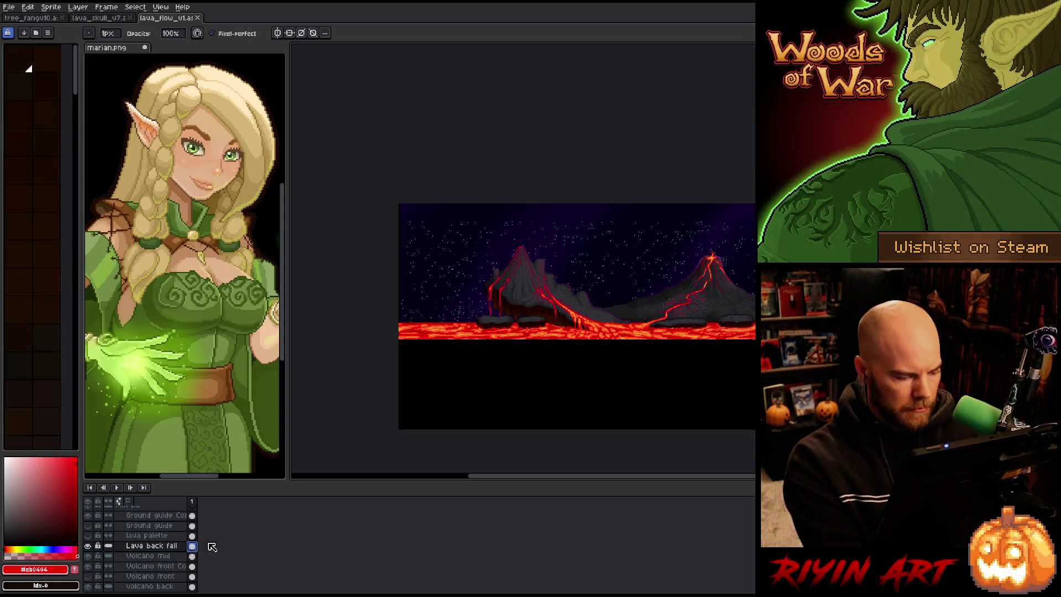
key("alt+n")
key("alt+n")
key("alt+n")
key("alt+n")
key("alt+n")
key("alt+n")
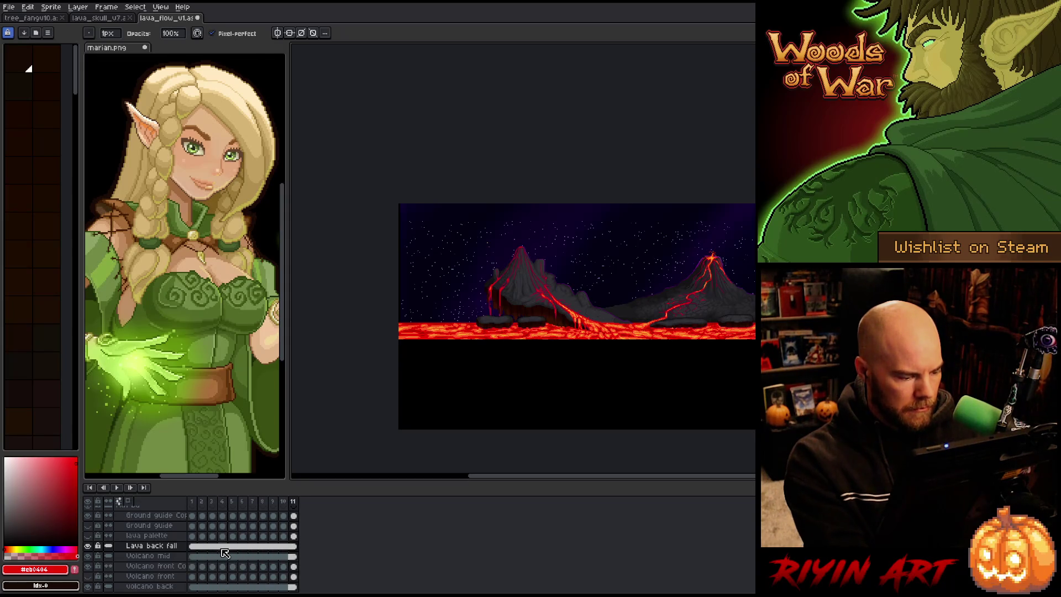
key("alt+c")
key("alt+c")
key("alt+c")
key("alt+c")
key("alt+c")
key("alt+c")
key("alt+c")
key("alt+c")
key("alt+c")
key("alt+c")
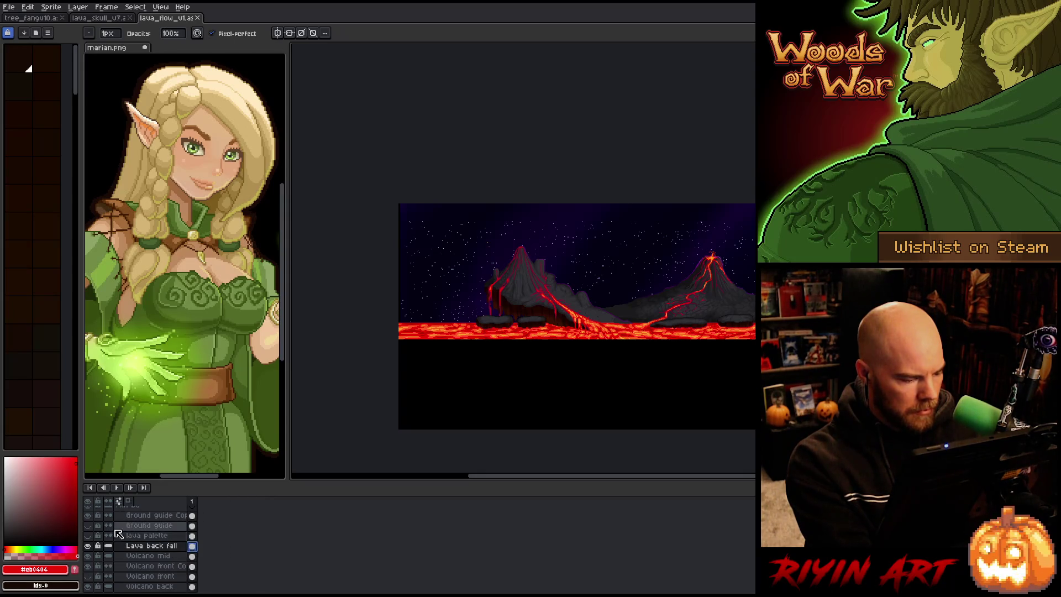
scroll(134, 537, "up", 1)
scroll(139, 542, "up", 2)
Step: Expand the Ground group and make it visible beneath the lava band
left_click(114, 531)
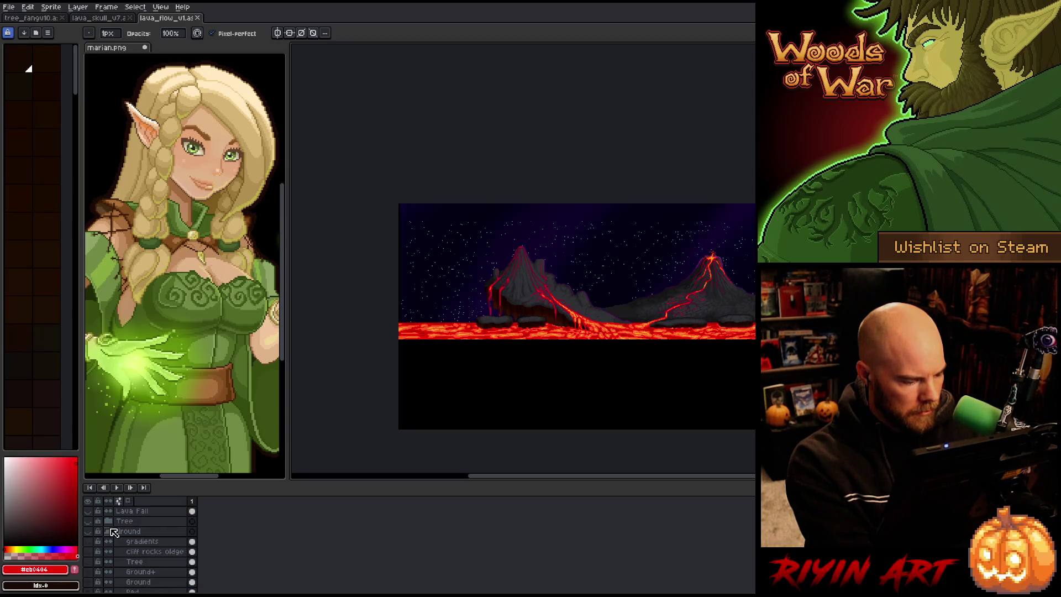
left_click(89, 532)
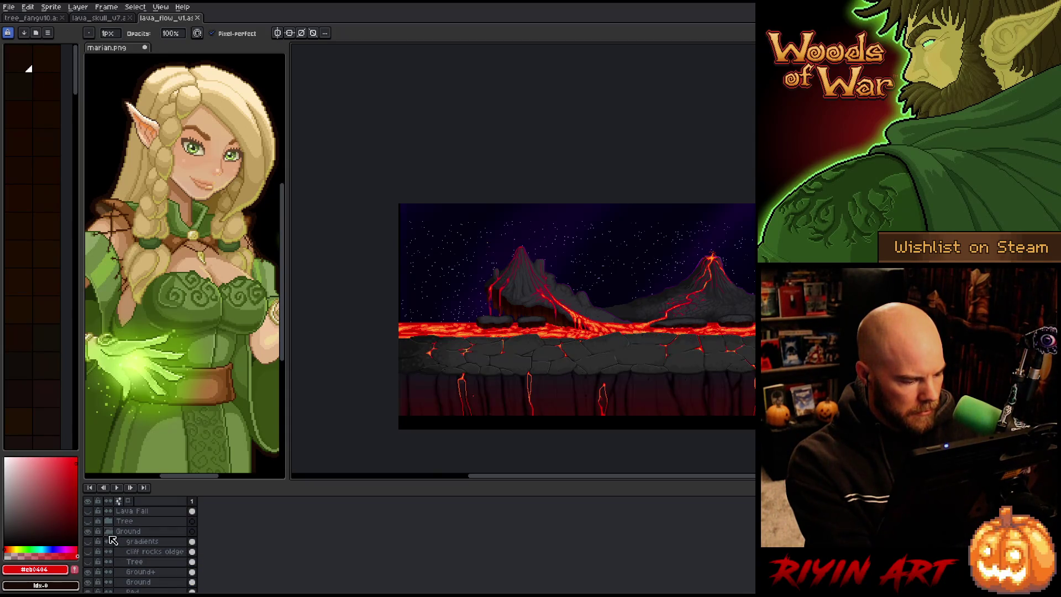
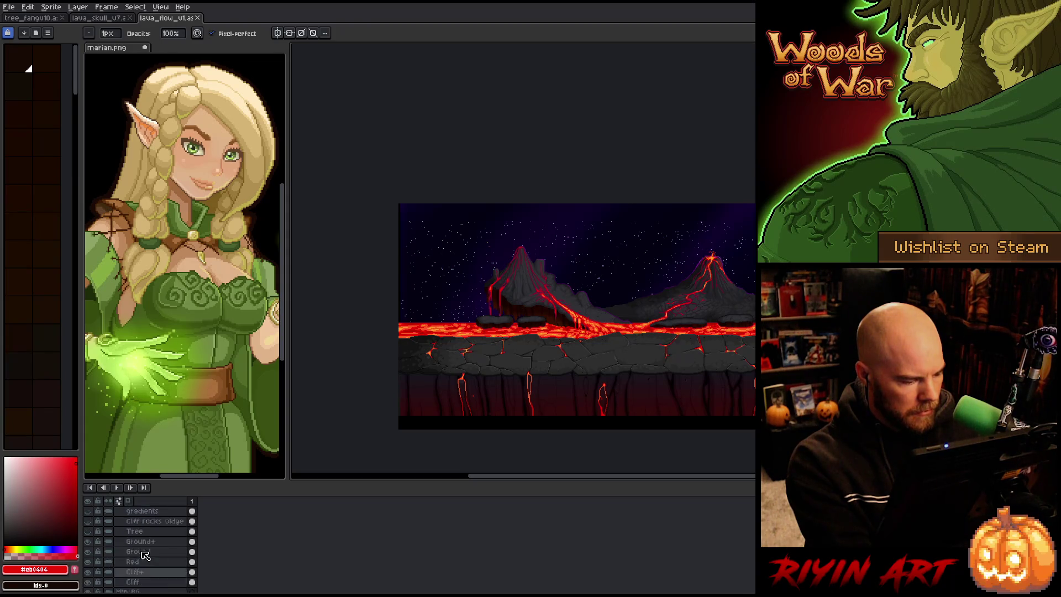
Step: Collapse the Ground and Tree layer groups to shorten the layer list
left_click(113, 532)
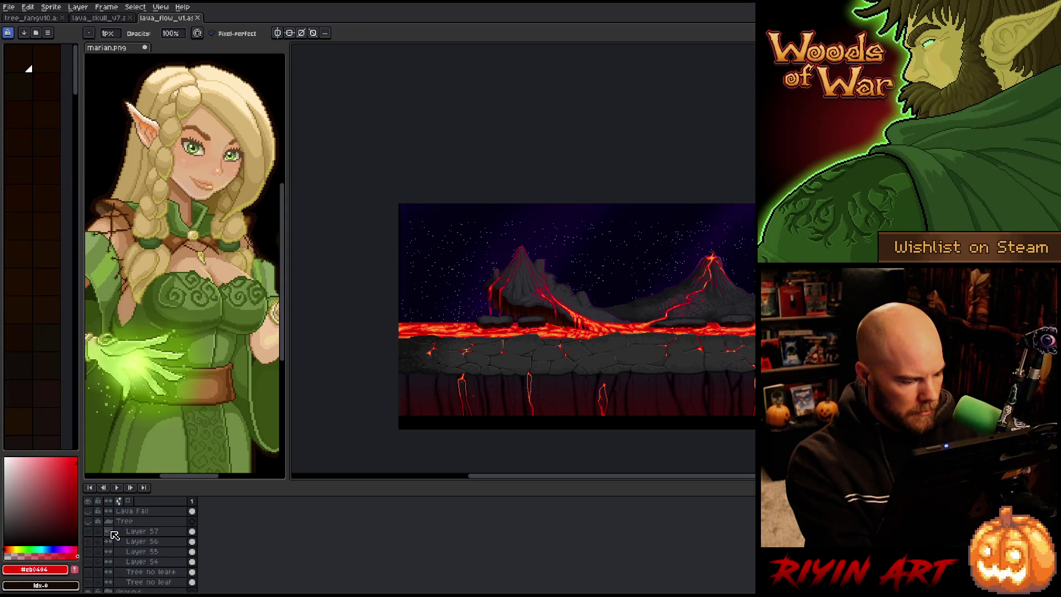
scroll(114, 566, "down", 1)
scroll(113, 554, "up", 1)
left_click(113, 522)
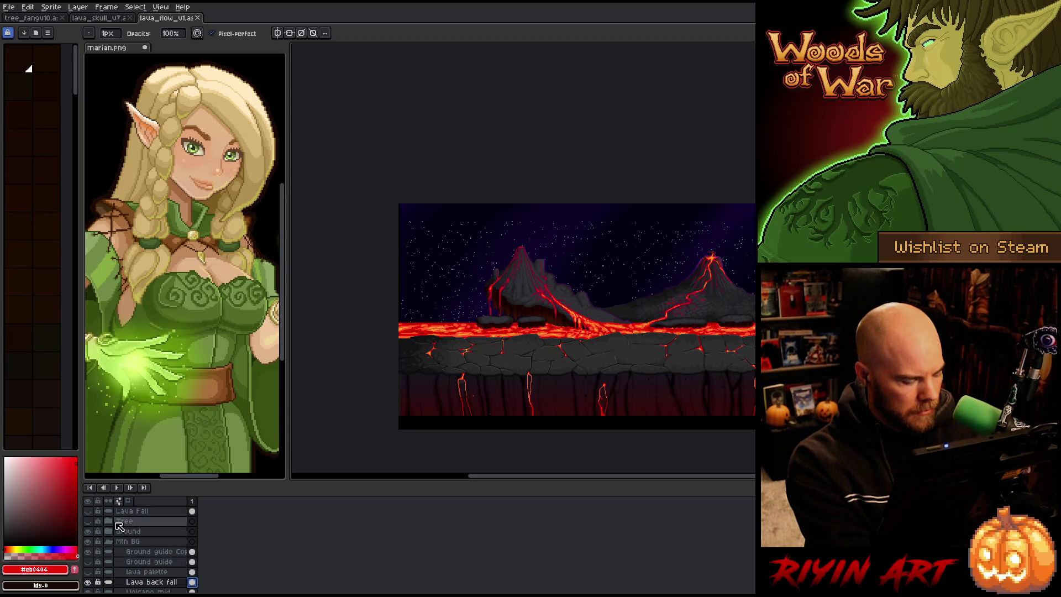
scroll(122, 544, "down", 2)
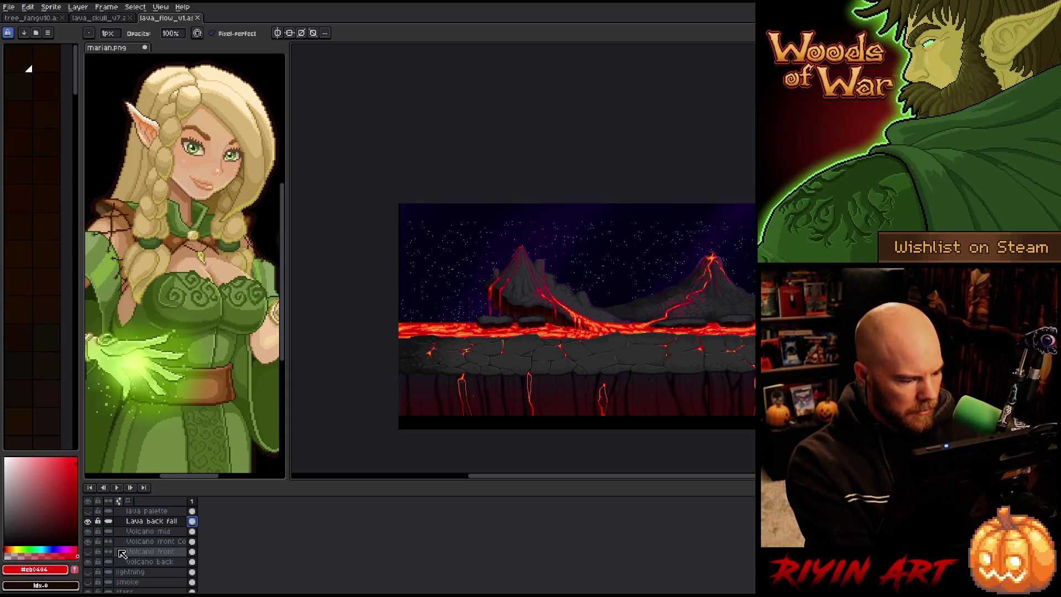
scroll(127, 565, "down", 3)
scroll(123, 552, "up", 3)
scroll(123, 549, "up", 3)
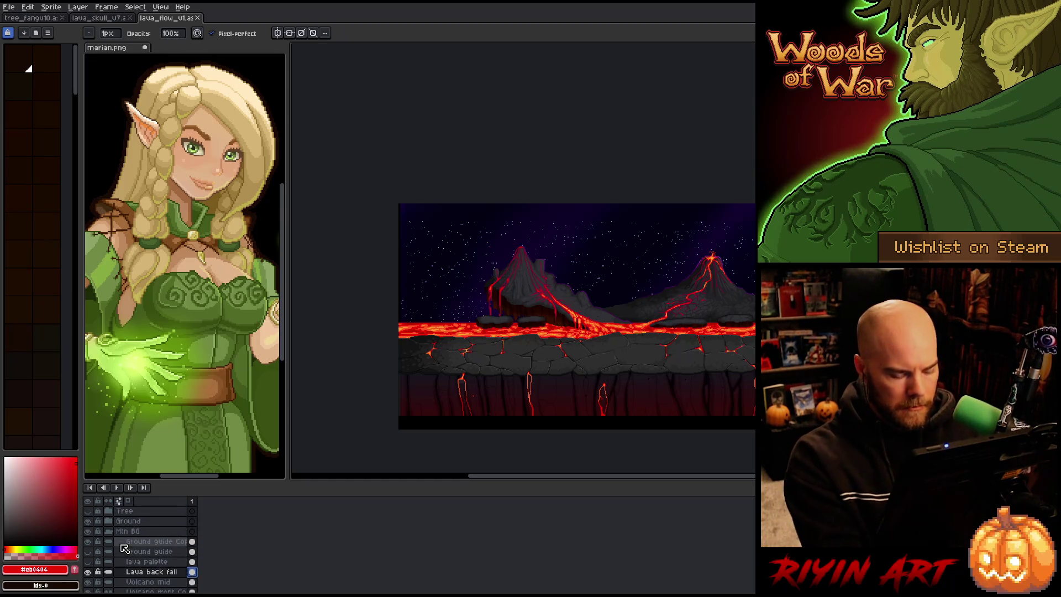
mouse_move(692, 318)
left_mouse_down()
mouse_move(603, 335)
mouse_move(609, 329)
left_mouse_up()
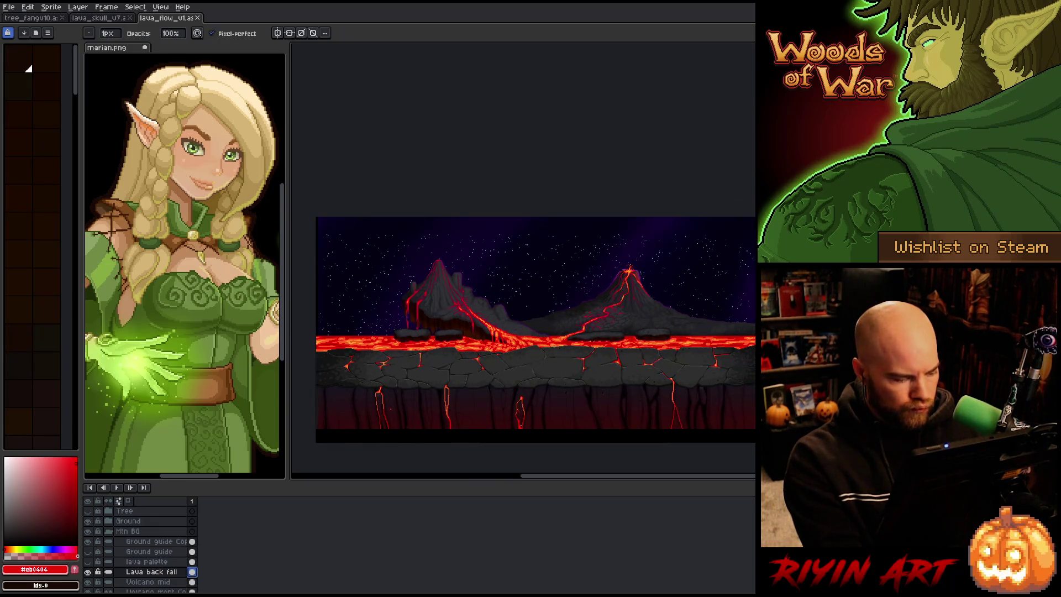
Step: Add new frames with Alt+N until the timeline runs past fifty frames
key("alt+n")
key("alt+n")
key("alt+n")
key("alt+n")
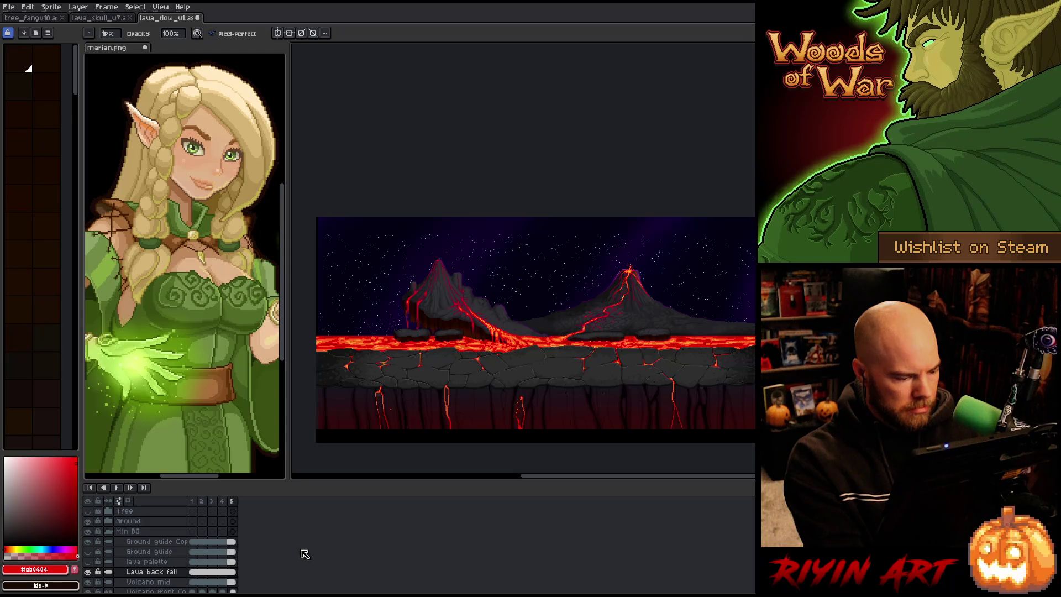
key("alt+n")
key("alt+n")
key("alt+n")
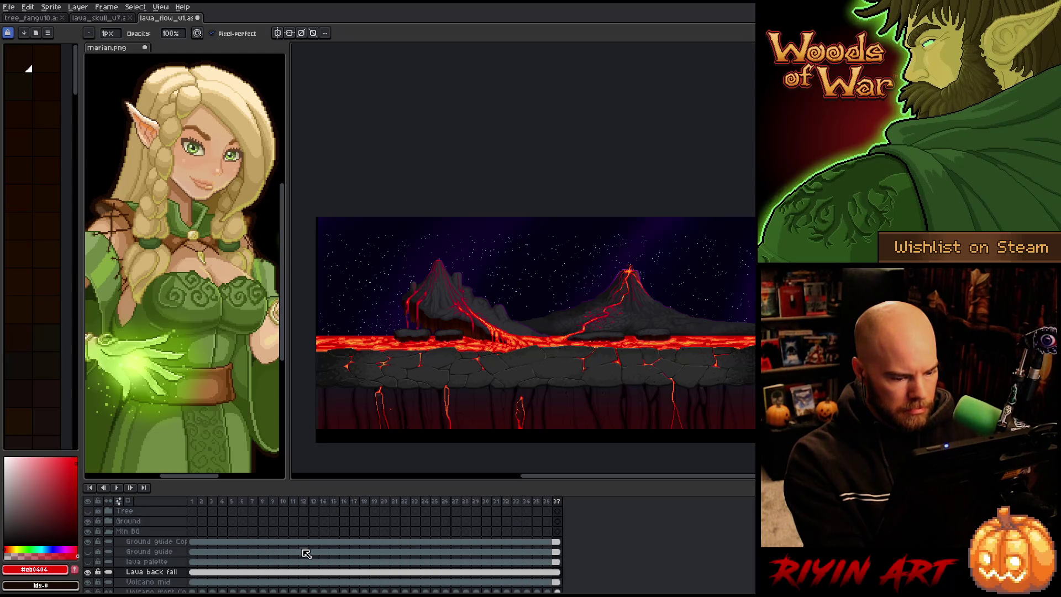
key("alt+n")
key("alt+n")
key("alt+n")
key("alt+n")
key("alt+n")
key("alt+n")
key("alt+n")
key("alt+n")
key("alt+n")
key("alt+n")
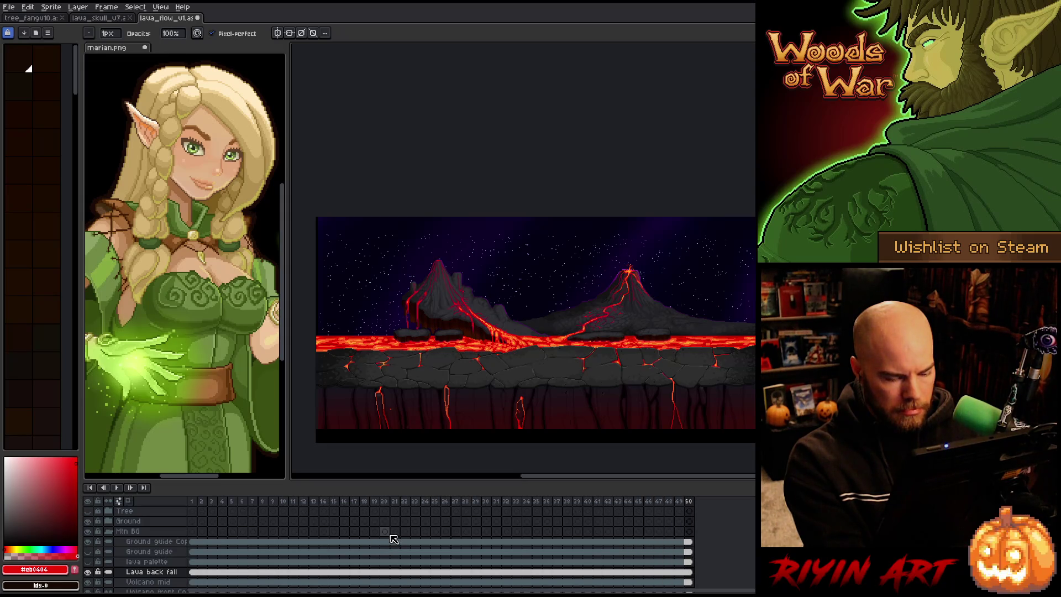
key("alt+n")
key("alt+n")
key("alt+n")
key("alt+n")
key("alt+n")
key("alt+n")
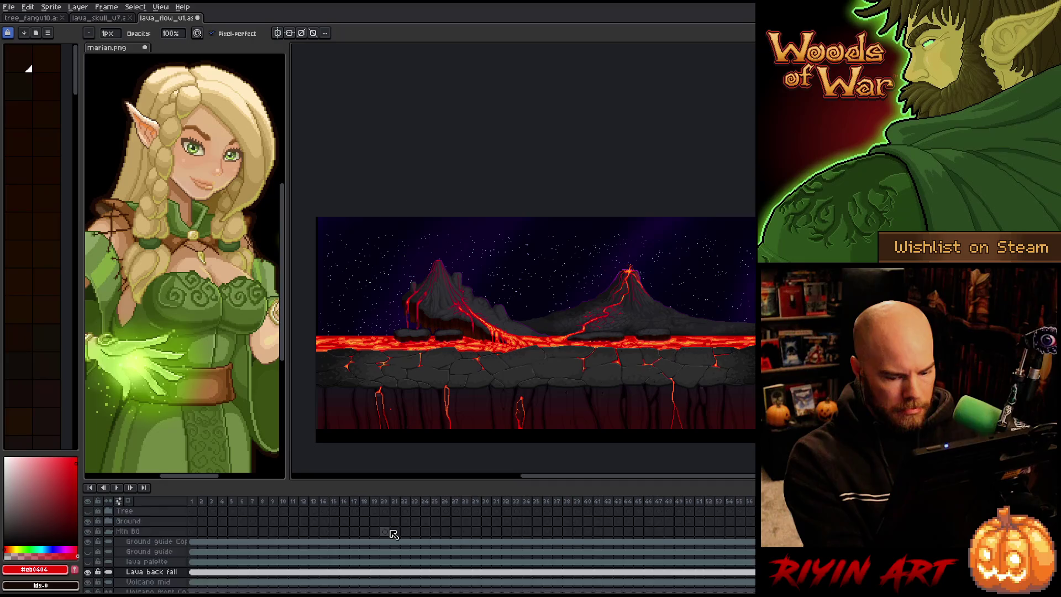
scroll(393, 535, "down", 2)
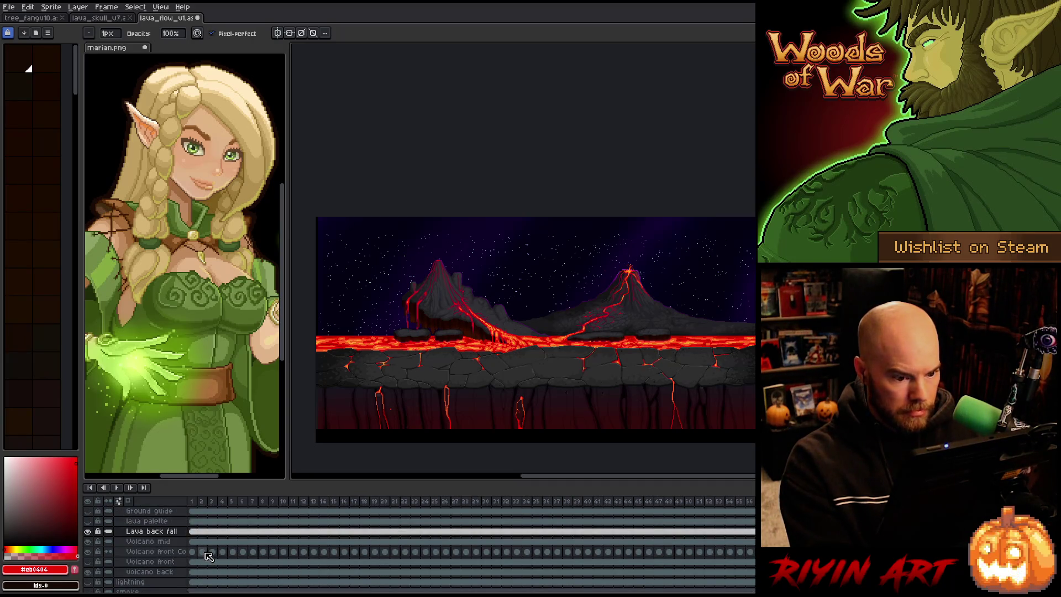
key("minus")
key("plus")
key("minus")
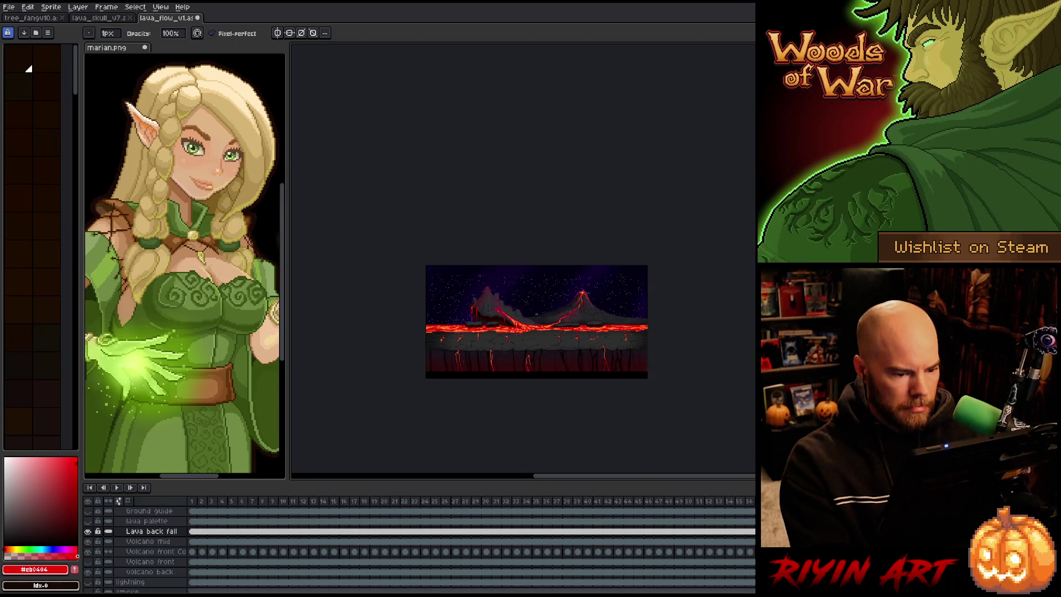
left_click_drag(569, 349, 475, 354)
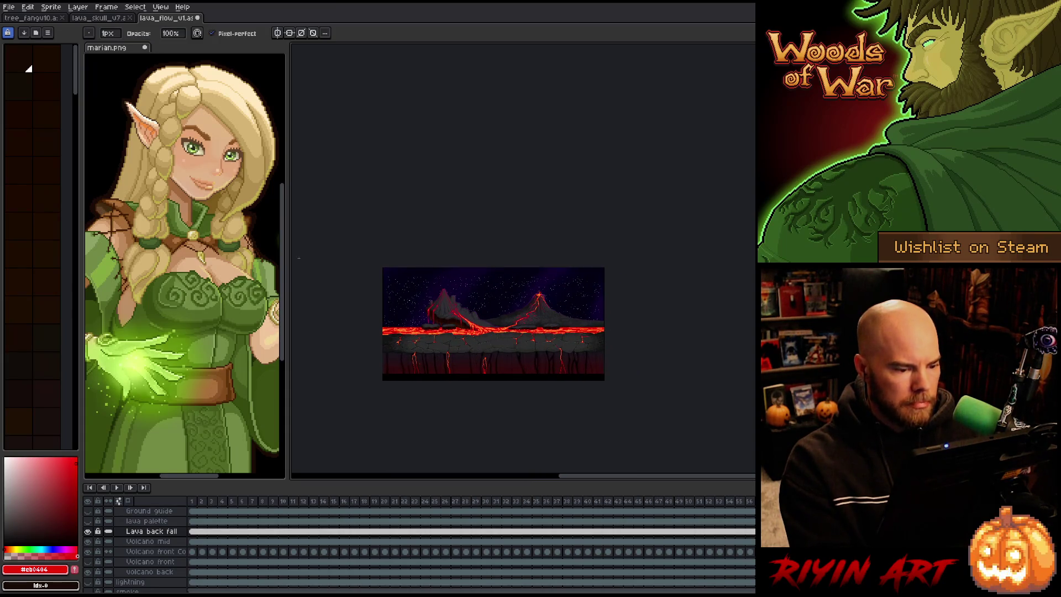
Step: Set the canvas width to 1572px via Sprite > Canvas Size, adding empty space on the right
left_click(52, 7)
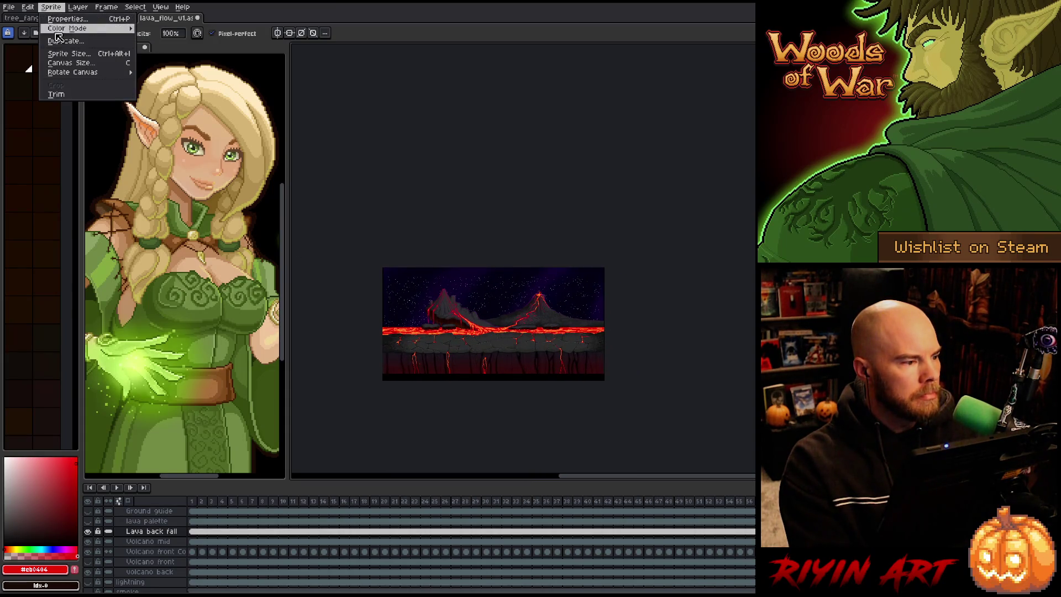
left_click(61, 64)
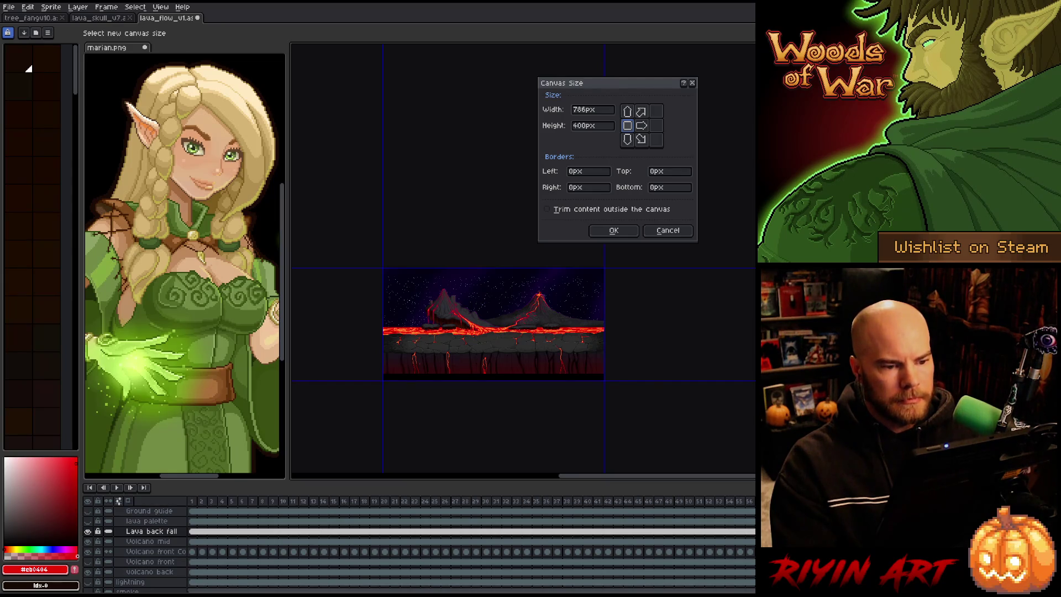
type("1572")
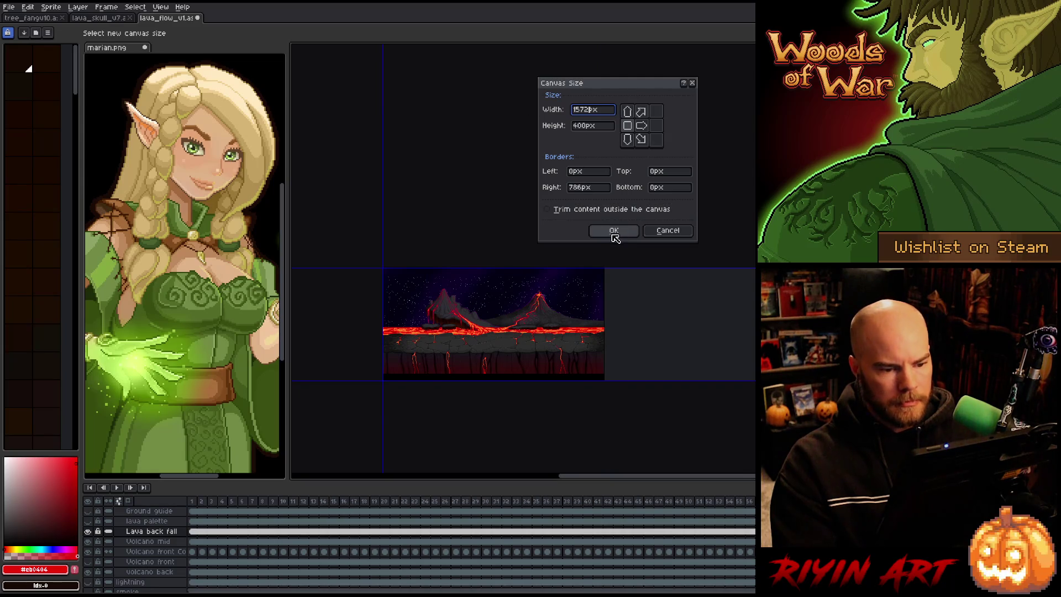
left_click(614, 231)
scroll(368, 379, "up", 1)
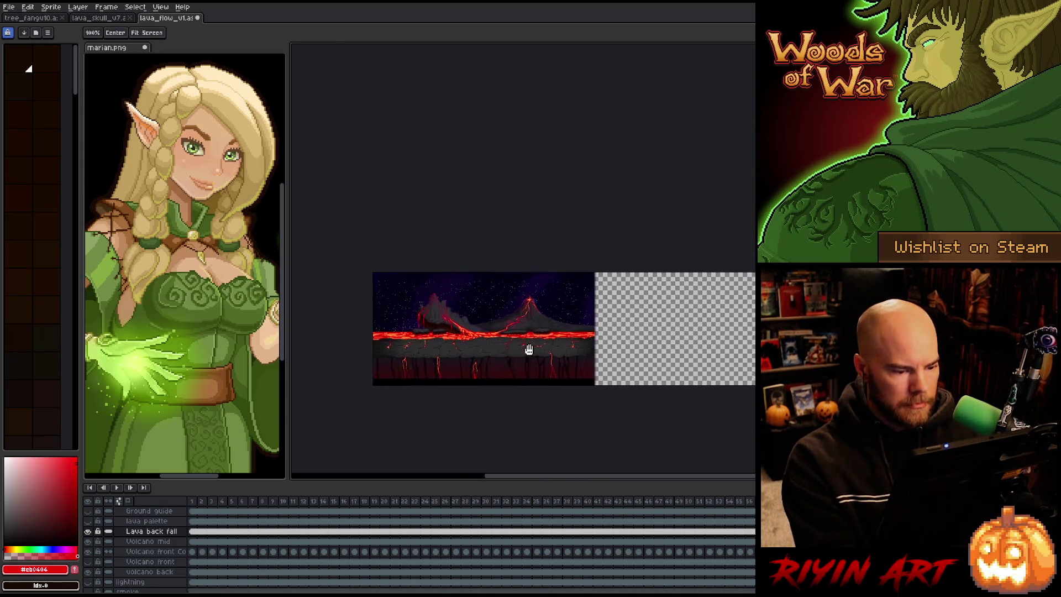
Step: Select the first cel of the Volcano front Co layer with the Move tool active
left_click_drag(526, 351, 578, 340)
key("space")
key("v")
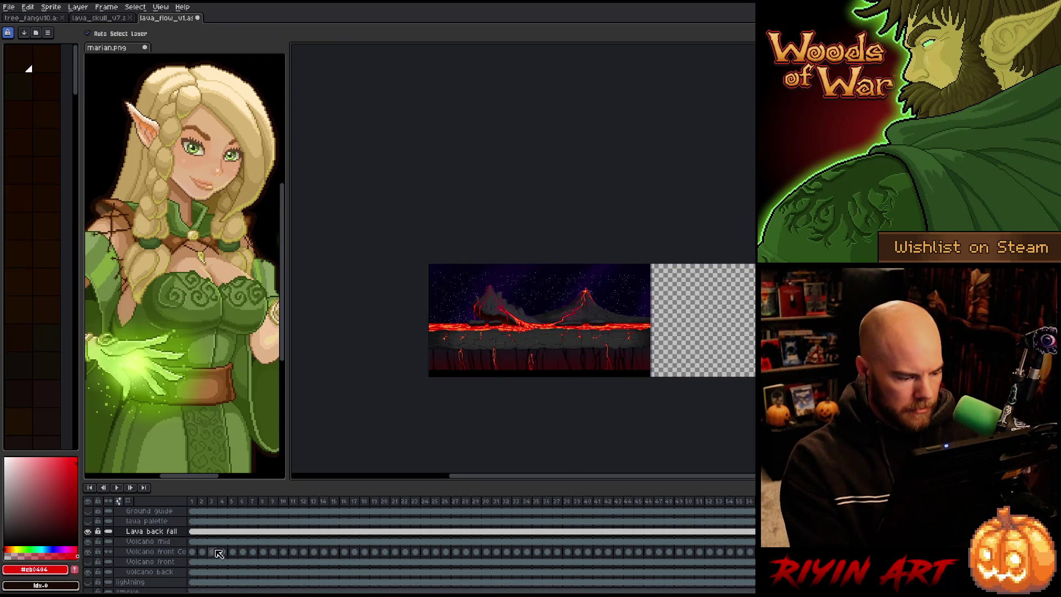
left_click(206, 554)
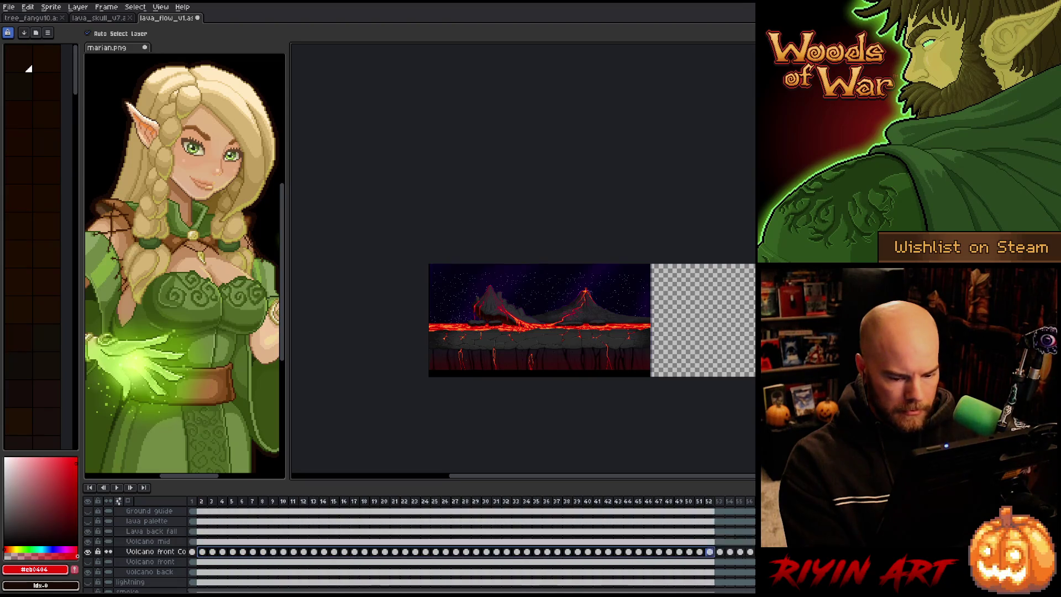
left_click(193, 552)
left_click(195, 556)
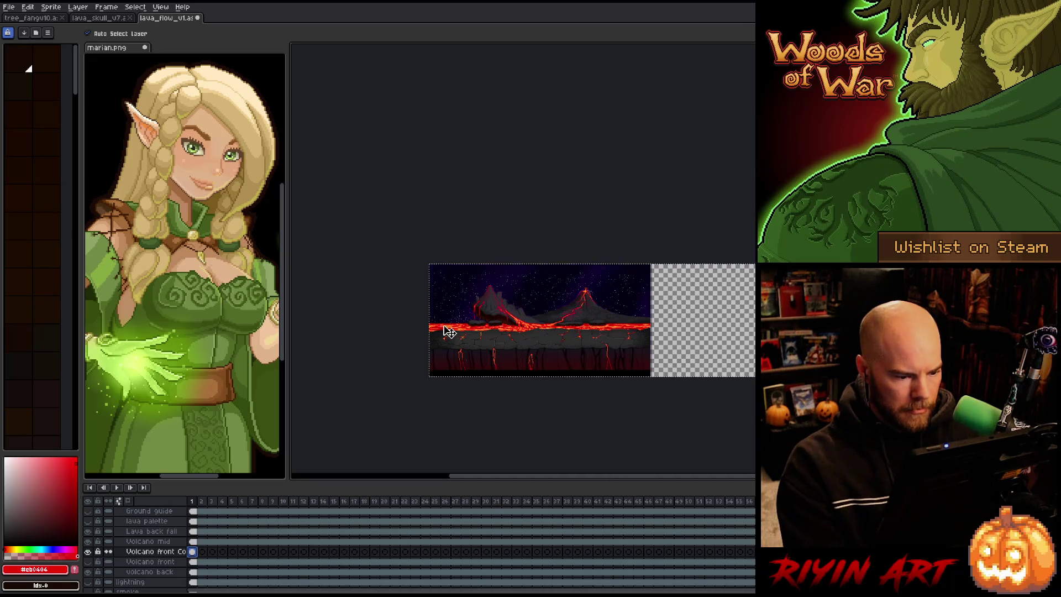
Step: Drag the lava strip right toward the empty half, undoing one trial move
left_click_drag(444, 332, 635, 346)
key("ctrl+z")
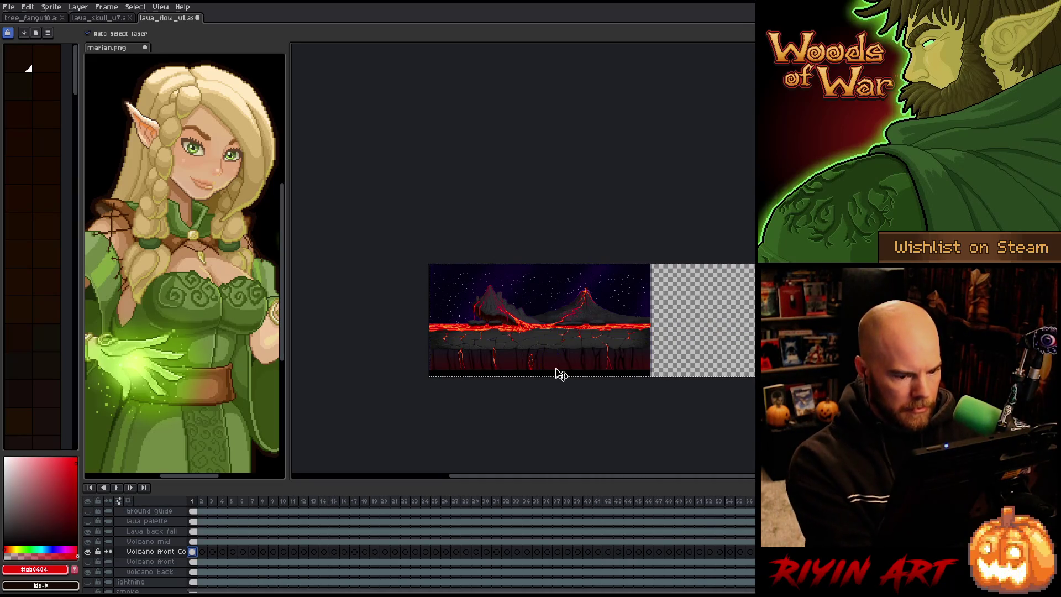
mouse_move(560, 374)
left_mouse_down()
mouse_move(516, 343)
mouse_move(457, 332)
mouse_move(696, 336)
mouse_move(678, 339)
left_mouse_up()
scroll(679, 339, "up", 1)
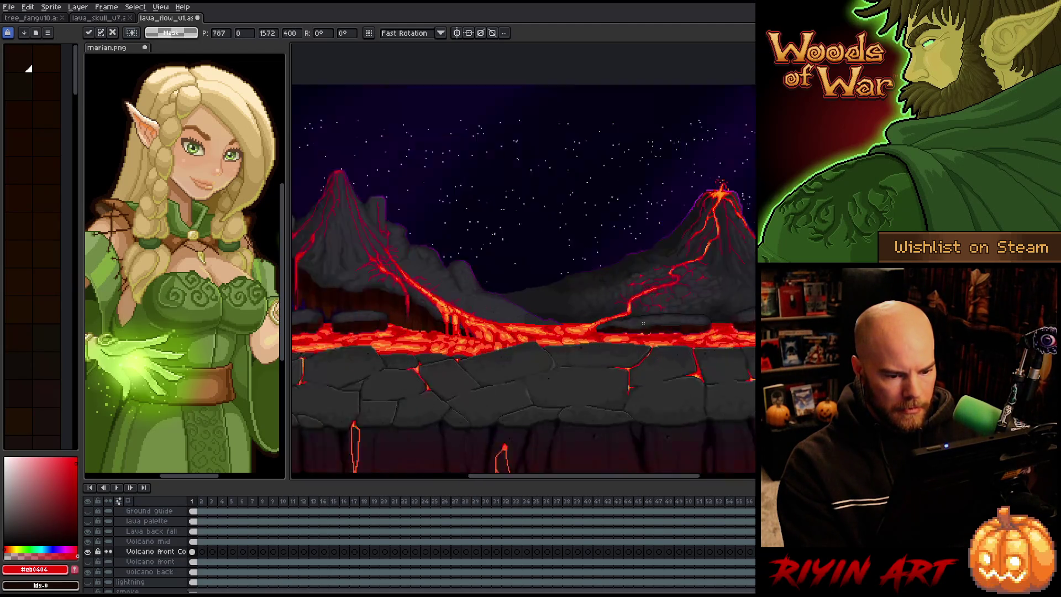
scroll(678, 339, "up", 1)
scroll(639, 340, "up", 1)
scroll(611, 339, "up", 1)
scroll(611, 340, "down", 2)
scroll(434, 360, "down", 1)
scroll(440, 360, "down", 1)
scroll(658, 341, "down", 1)
scroll(658, 341, "up", 1)
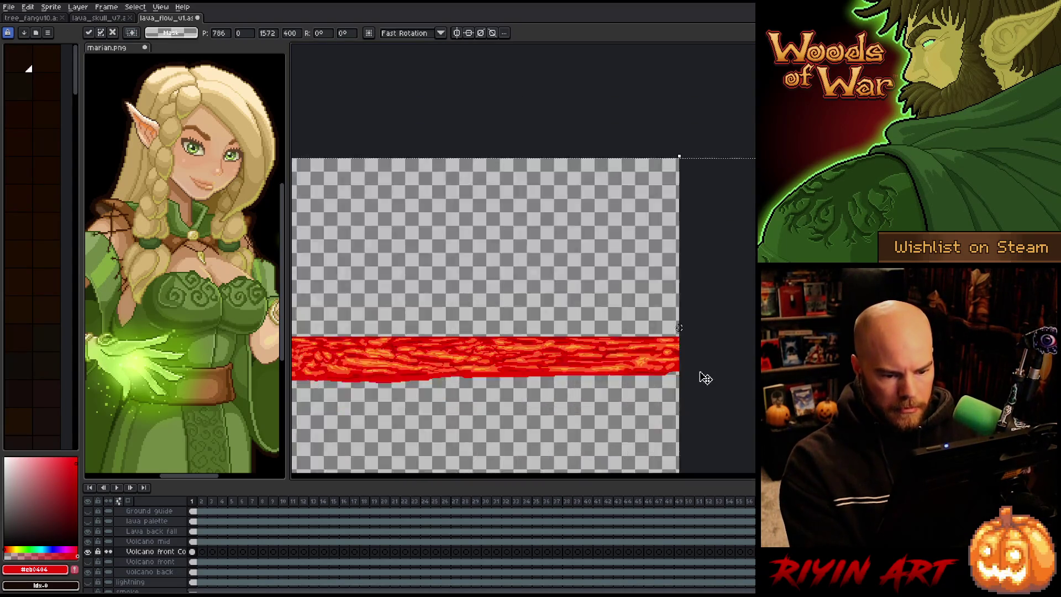
scroll(696, 365, "up", 1)
scroll(696, 365, "down", 1)
scroll(633, 360, "down", 1)
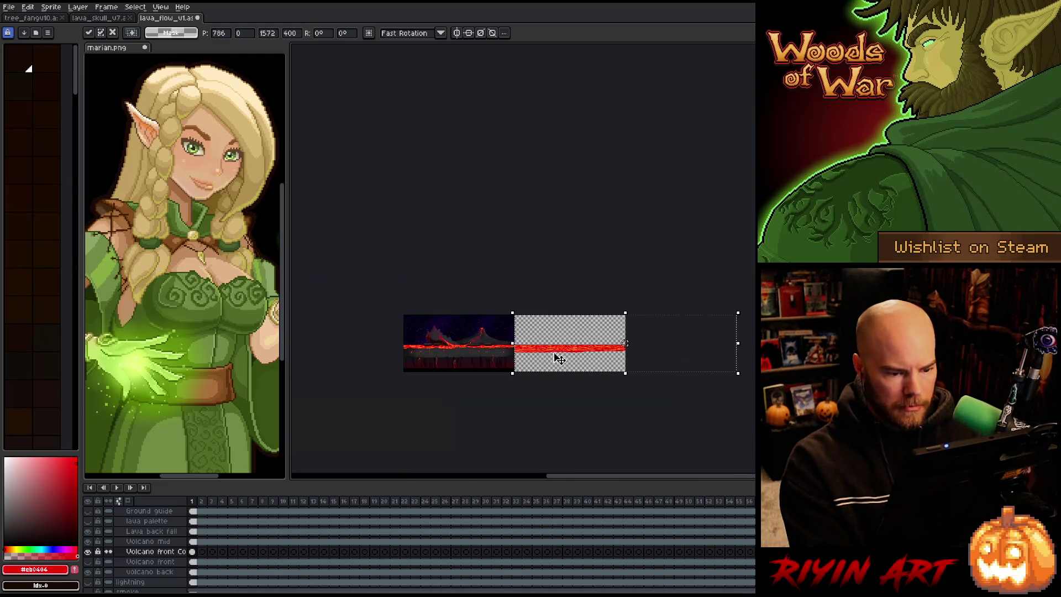
Step: Commit the lava strip move so it fills the canvas's right half
left_click_drag(560, 356, 607, 348)
key("Return")
scroll(599, 323, "up", 1)
scroll(602, 311, "up", 1)
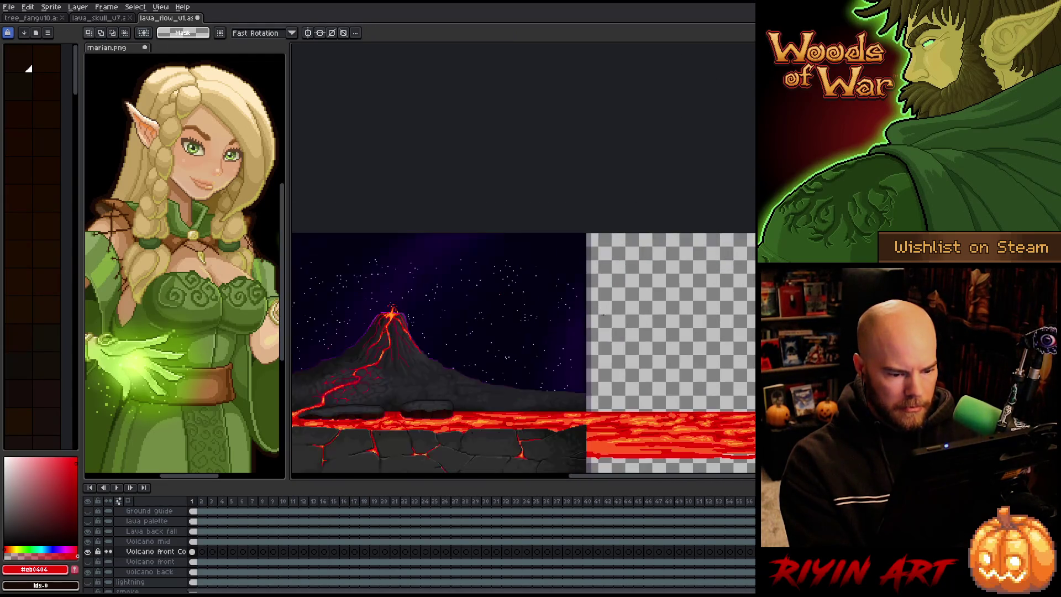
scroll(531, 439, "down", 2)
left_click_drag(563, 408, 652, 363)
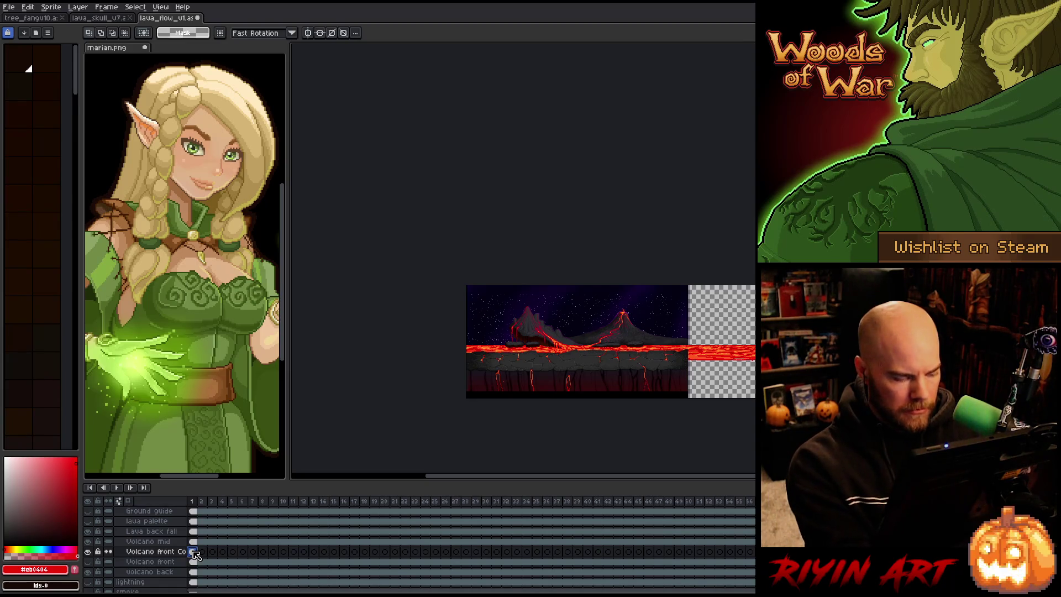
Step: Widen the canvas again to about 2358px with content anchored to the right edge
left_click(53, 10)
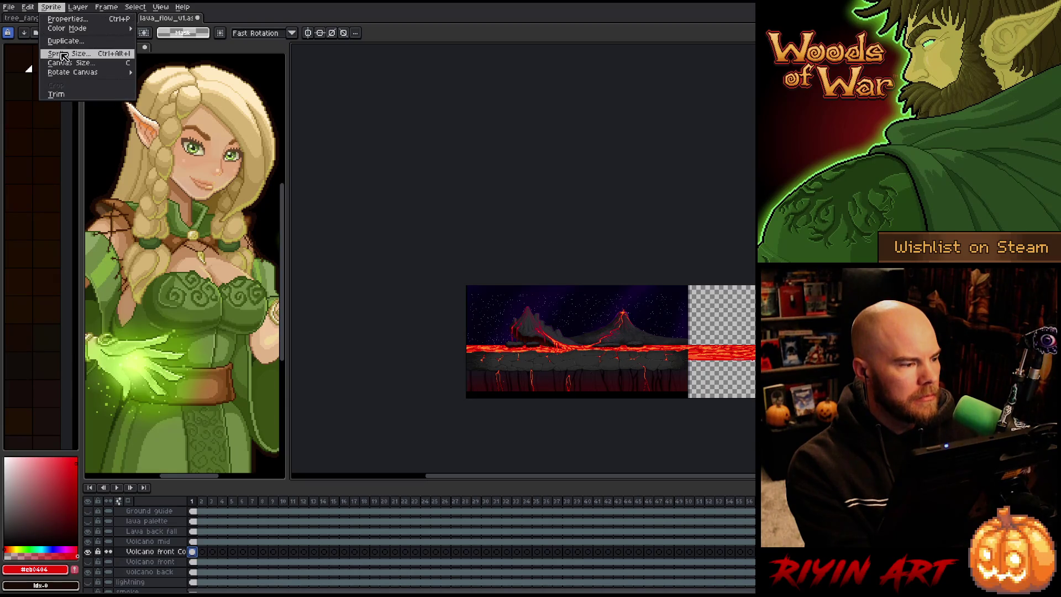
left_click(66, 63)
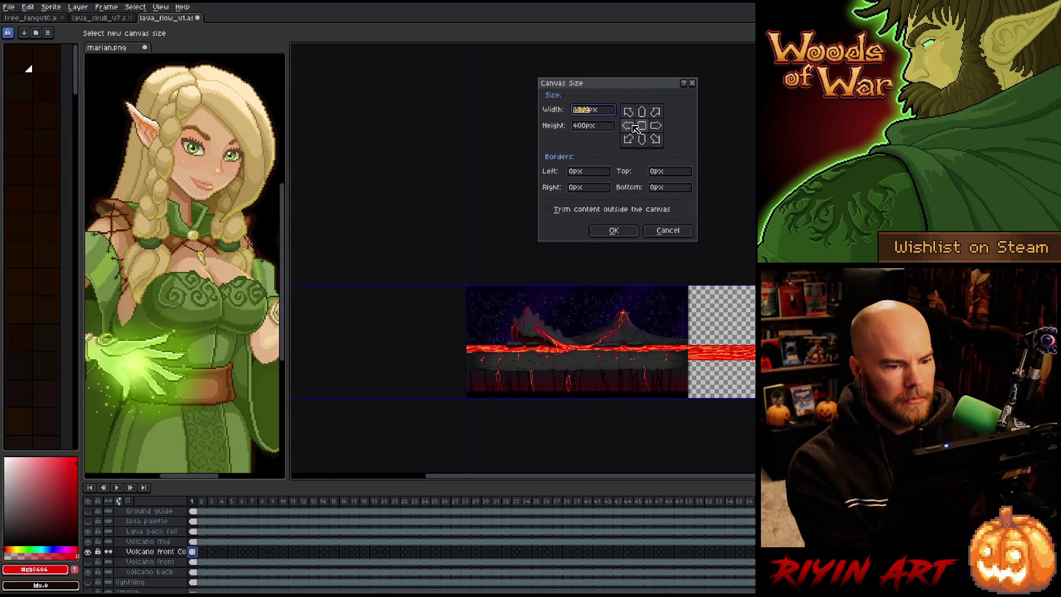
left_click(656, 125)
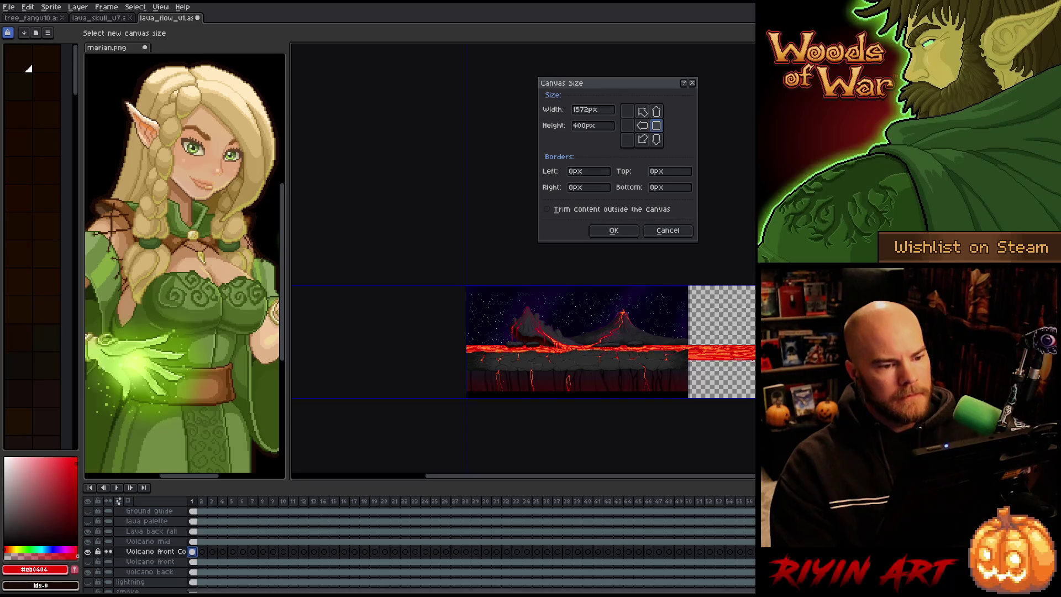
type("235")
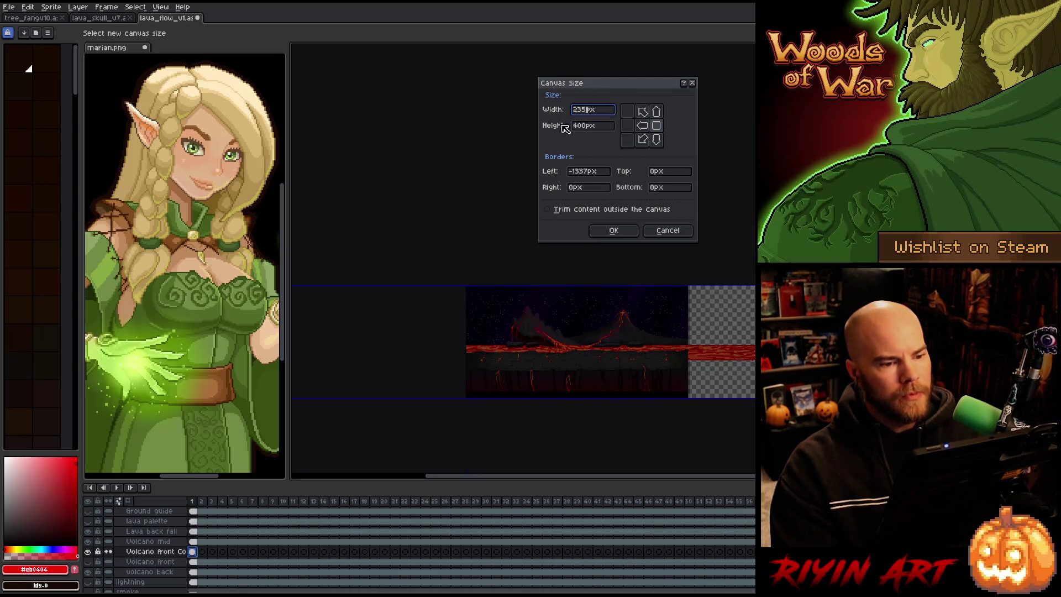
type("8")
left_click(613, 229)
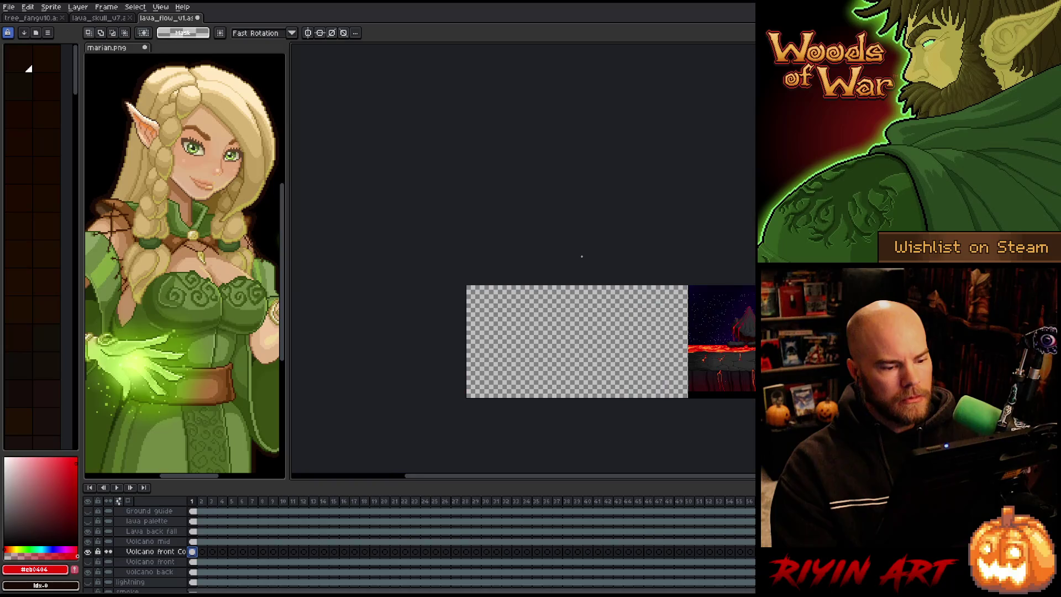
scroll(614, 348, "down", 1)
left_click_drag(617, 385, 594, 395)
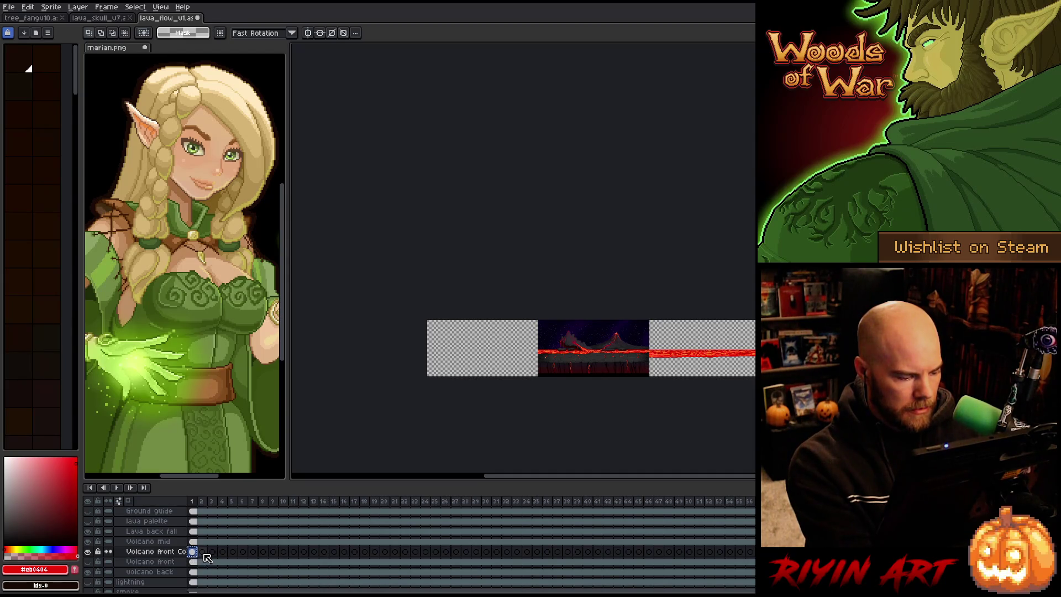
Step: Move the frame 1 lava strip left to its starting position
key("Delete")
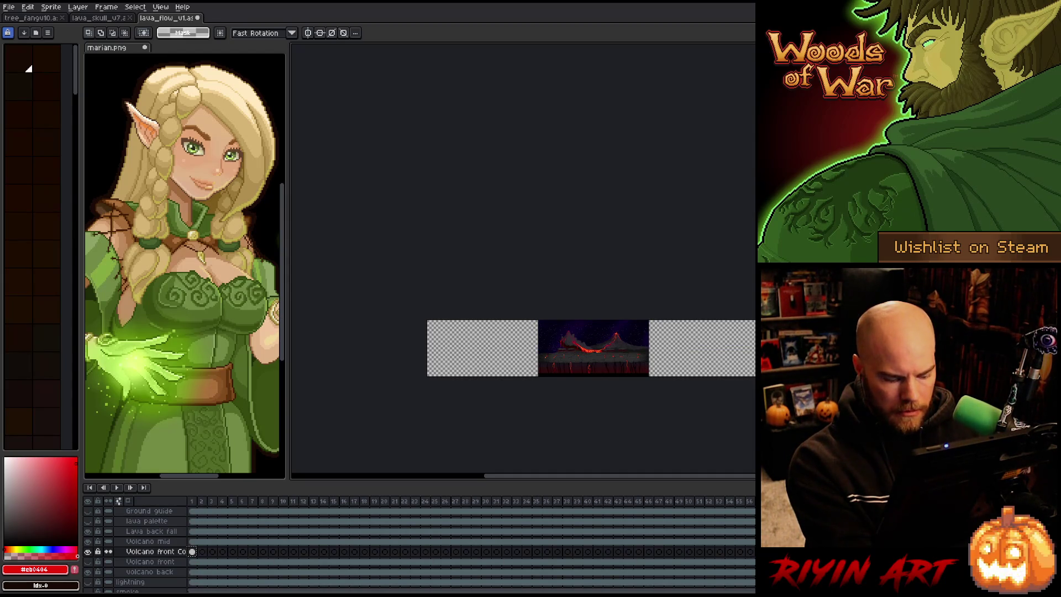
key("ctrl+z")
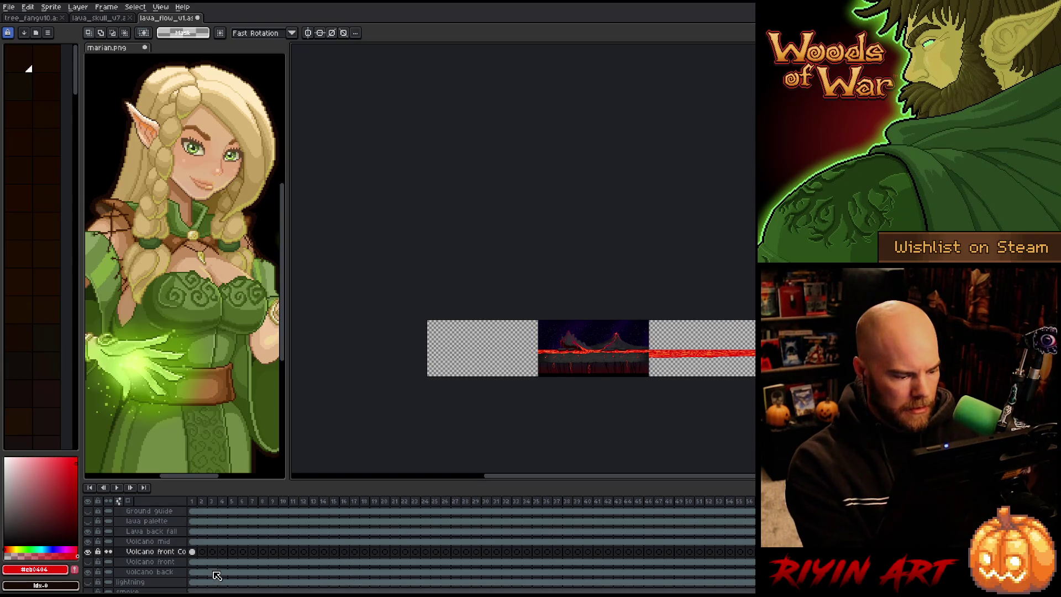
left_click(192, 552)
key("v")
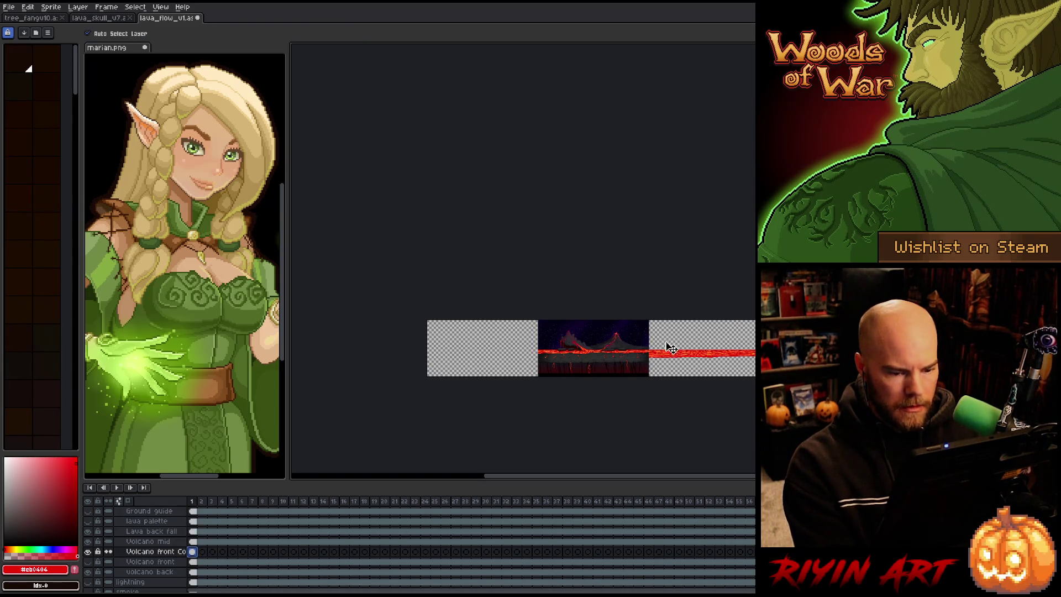
left_click_drag(713, 358, 611, 365)
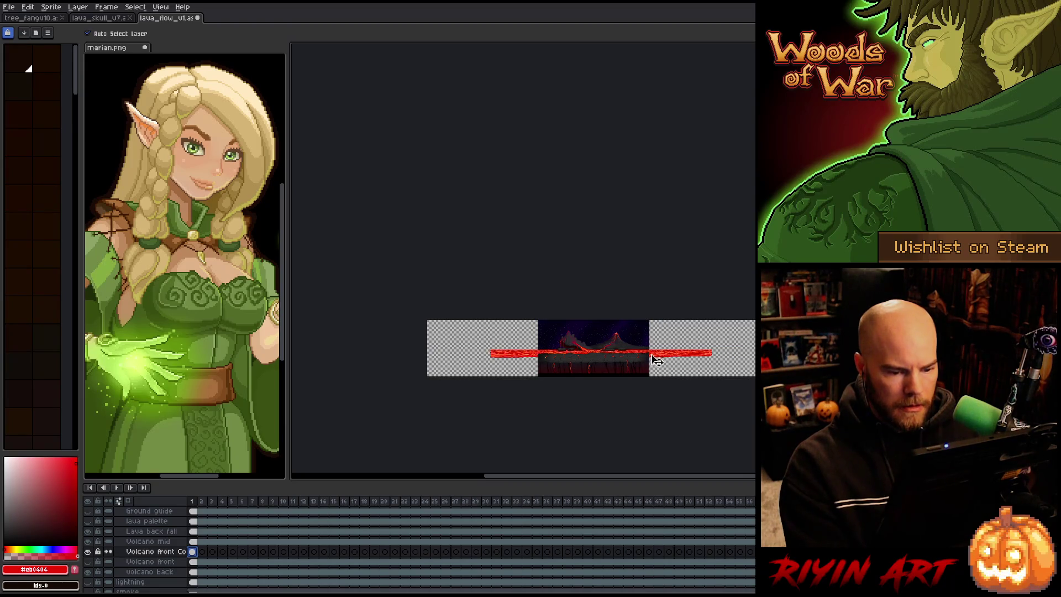
scroll(438, 355, "up", 3)
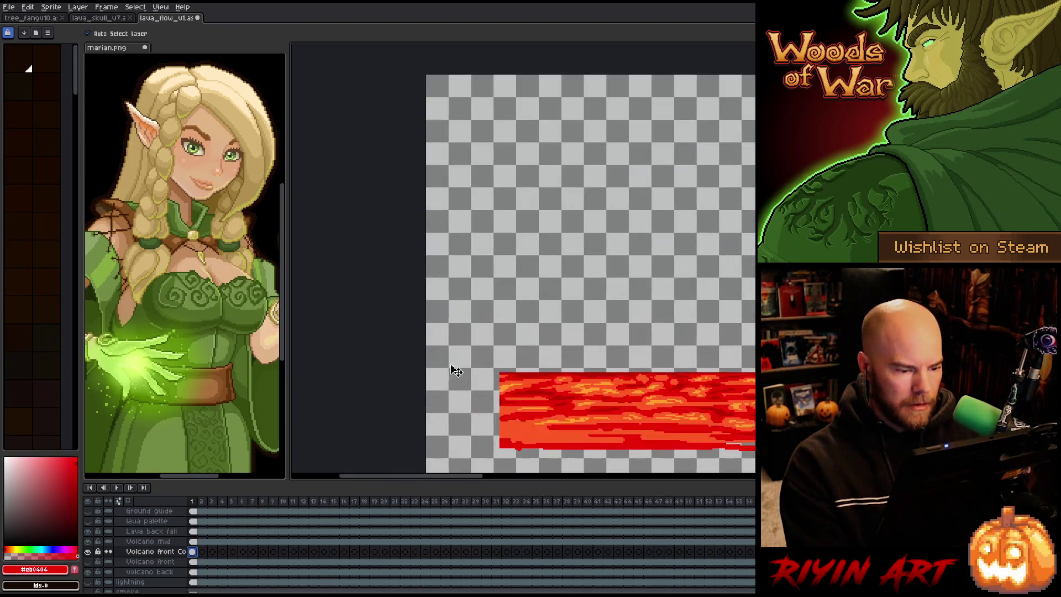
scroll(442, 362, "up", 2)
left_click_drag(543, 410, 442, 419)
scroll(406, 373, "up", 2)
left_click_drag(414, 367, 399, 375)
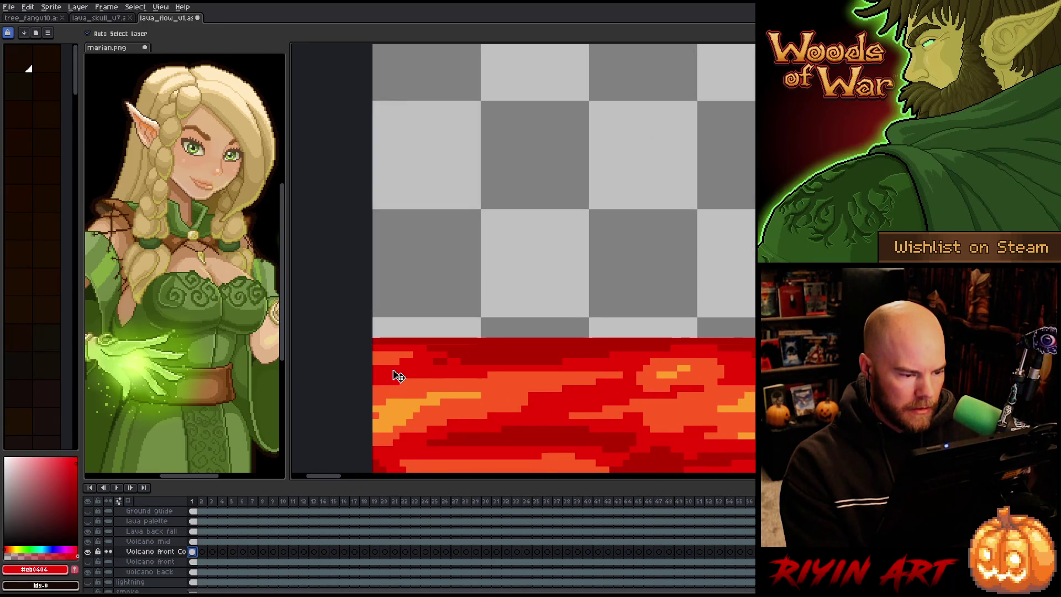
scroll(396, 374, "down", 2)
scroll(450, 367, "down", 2)
Step: Check frame 6, then select the lava layer's cels across all frames
left_click_drag(655, 378, 505, 381)
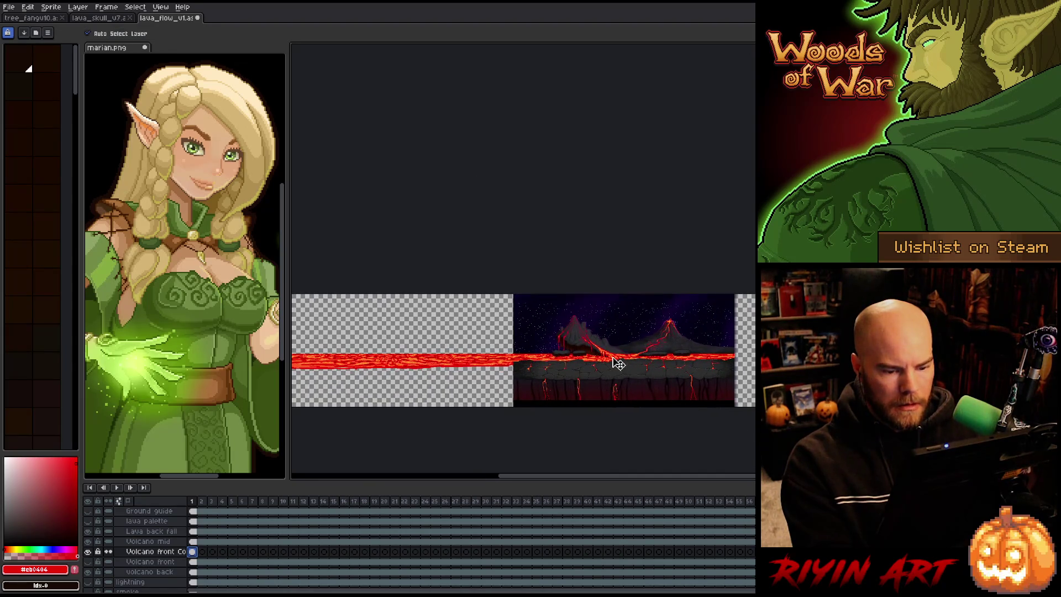
left_click(243, 552)
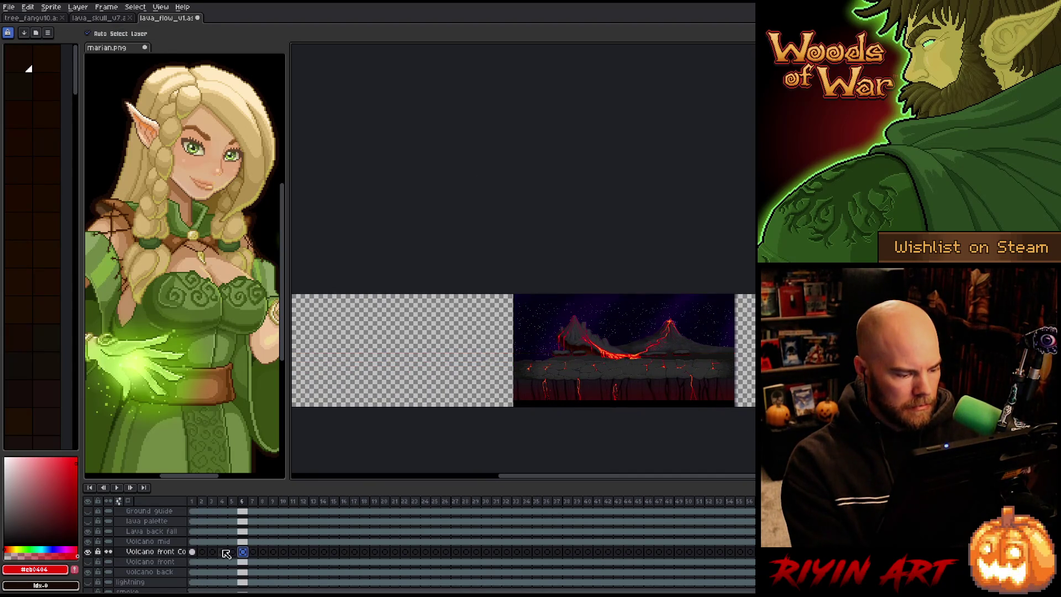
left_click(191, 552)
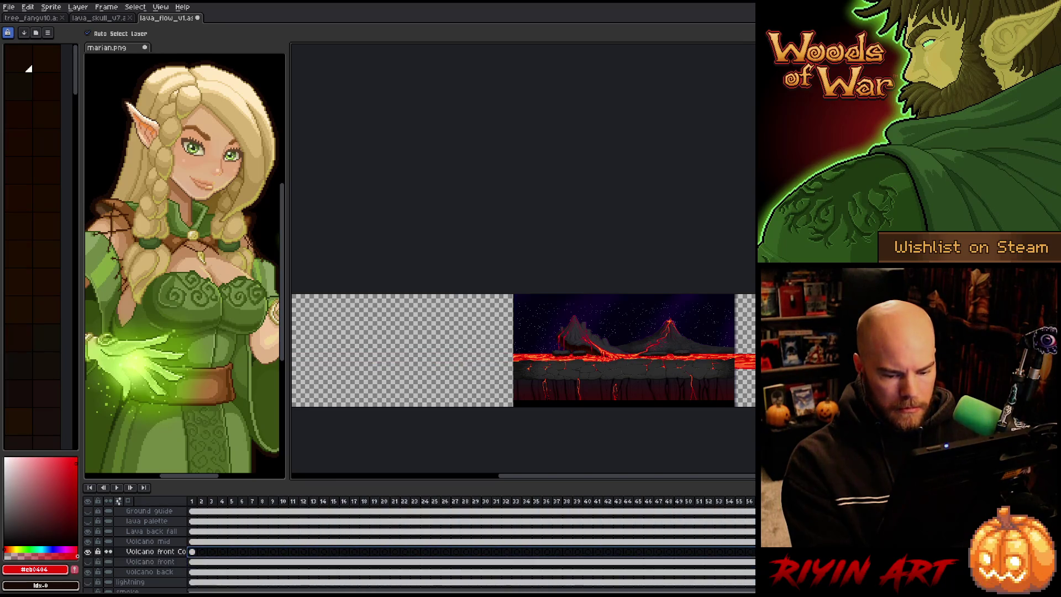
Step: Launch the Tweencel tool from the Edit menu and position its dialog
right_click(512, 271)
key("Escape")
left_click(9, 6)
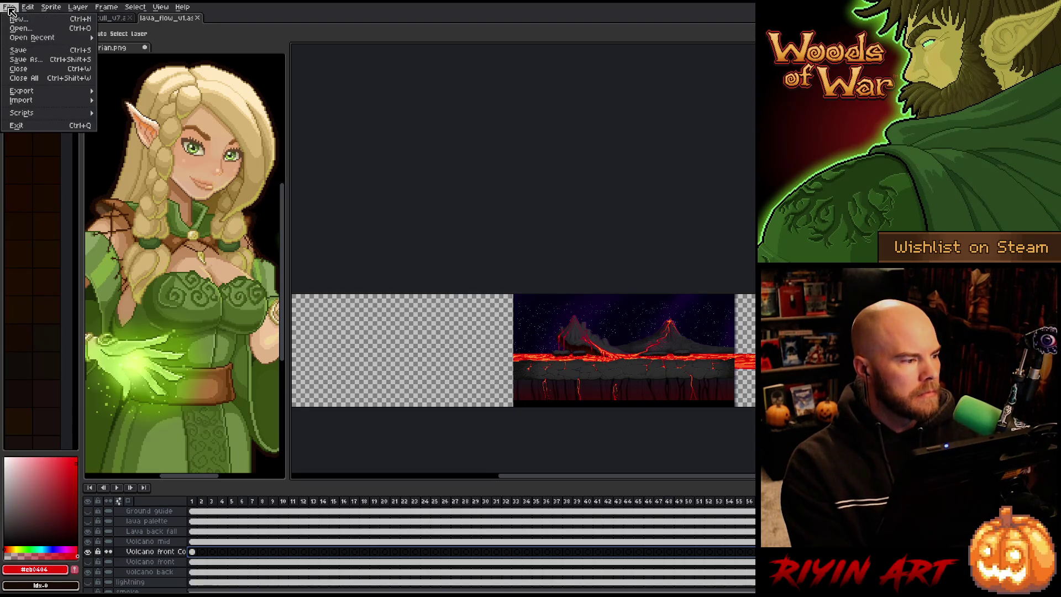
mouse_move(50, 208)
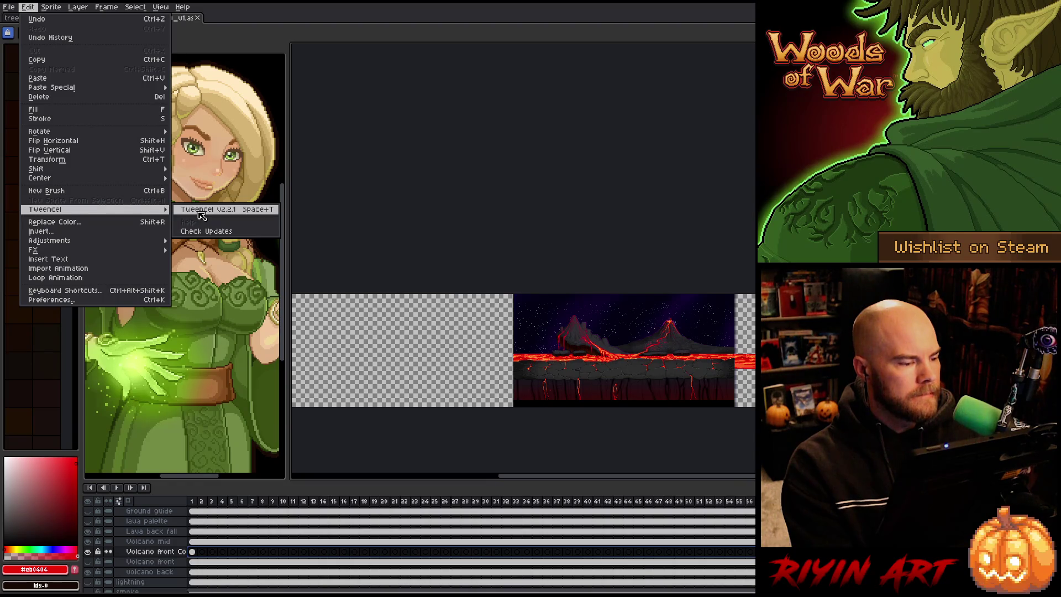
left_click(201, 214)
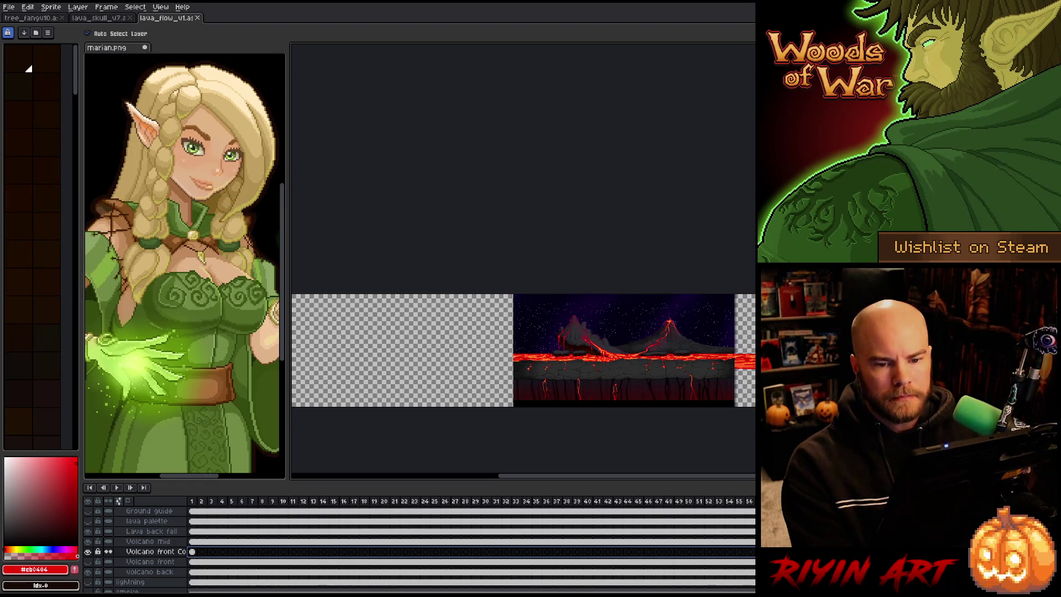
left_click_drag(729, 89, 421, 78)
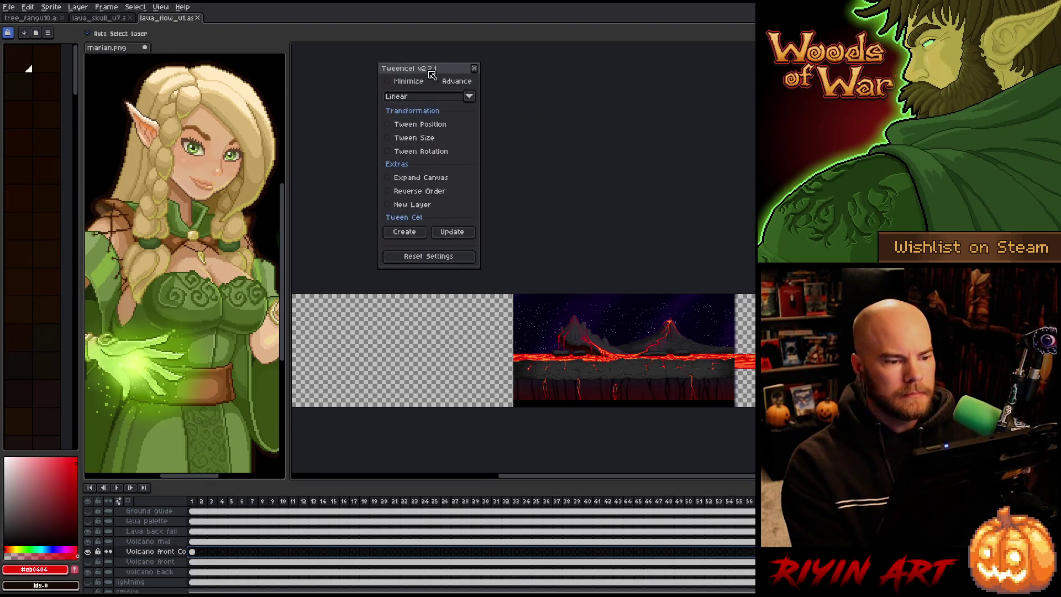
Step: Create a position tween across all lava frames and close the tool
left_click(388, 126)
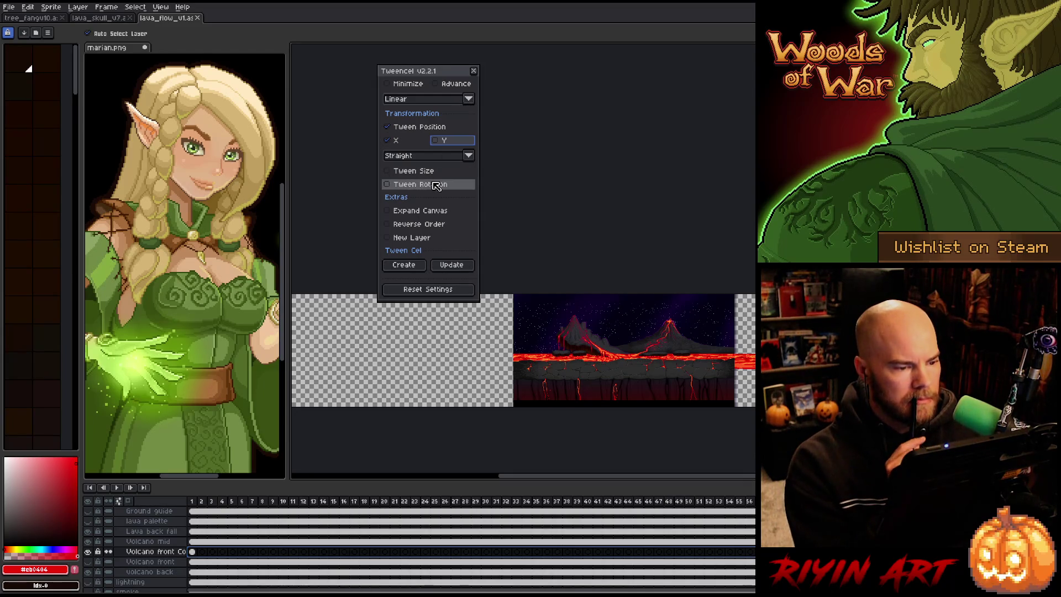
left_click(404, 264)
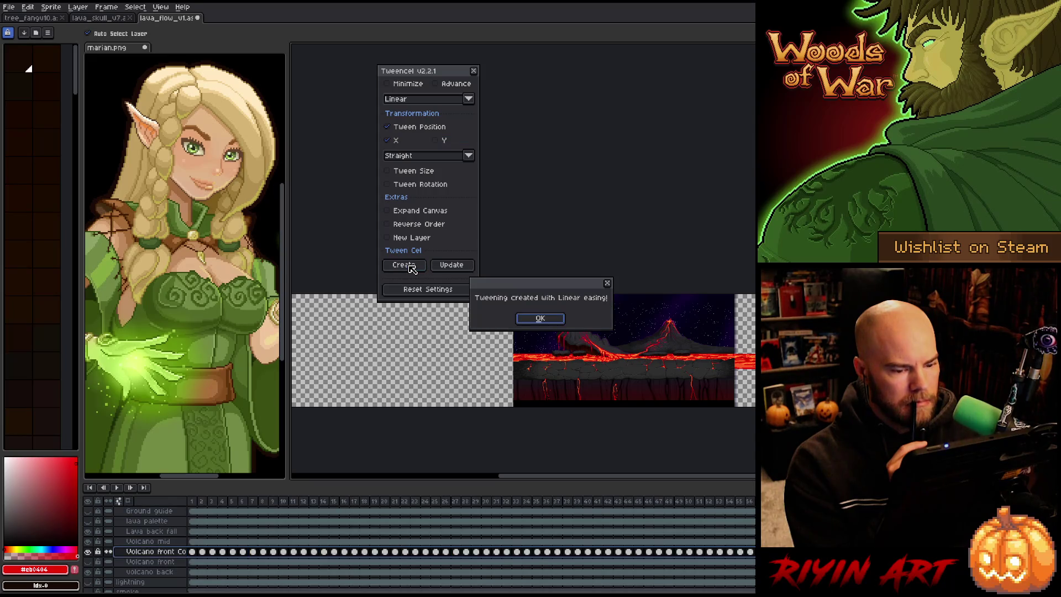
left_click(540, 323)
left_click(474, 72)
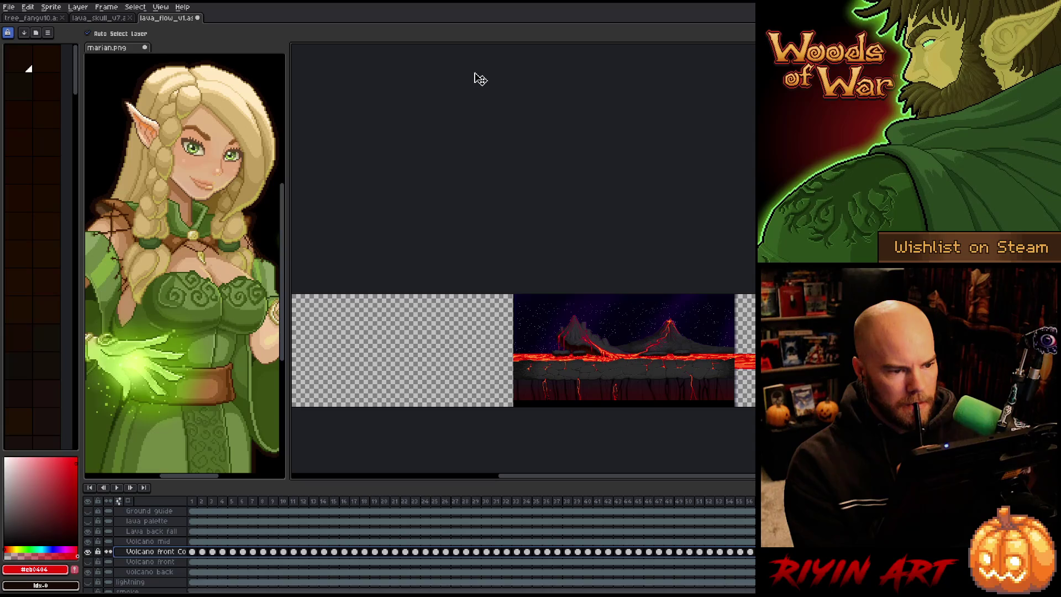
Step: Play the animation from frame 1, then select every frame in the timeline
left_click(196, 502)
key("Return")
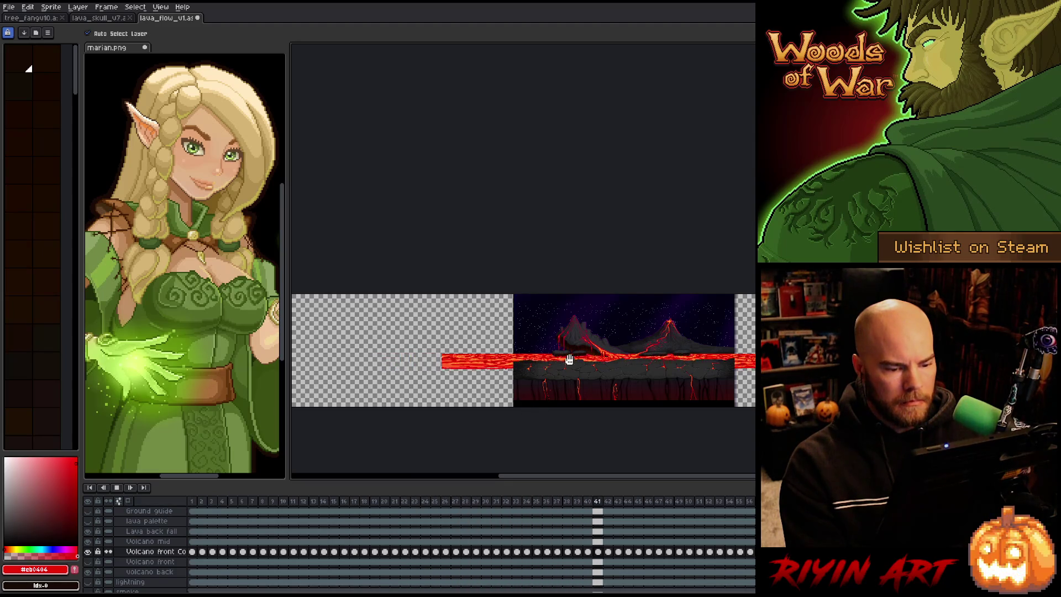
scroll(584, 355, "up", 3)
scroll(583, 356, "down", 2)
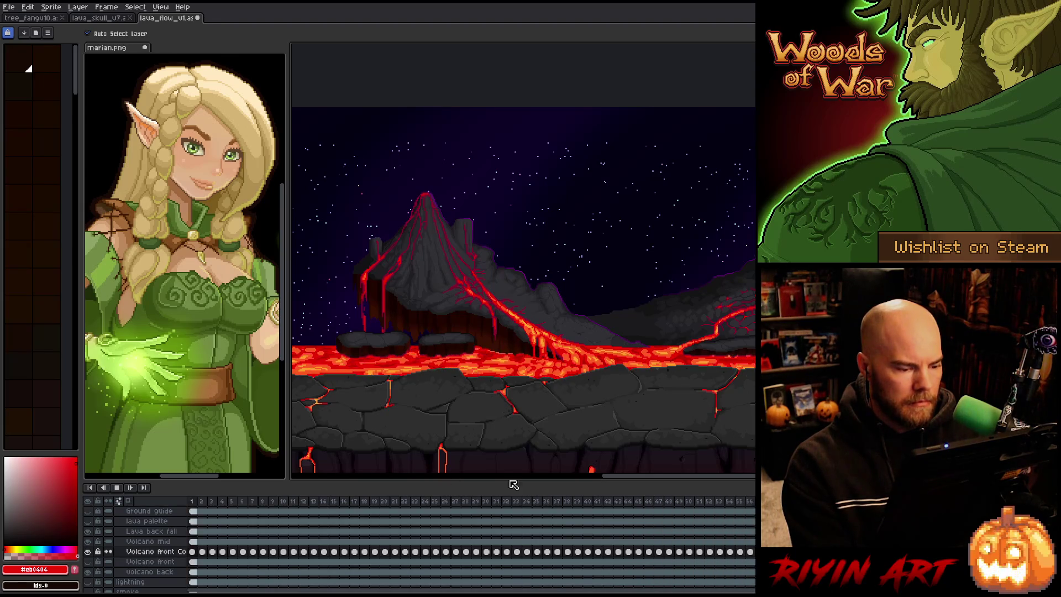
left_click_drag(751, 585, 195, 511)
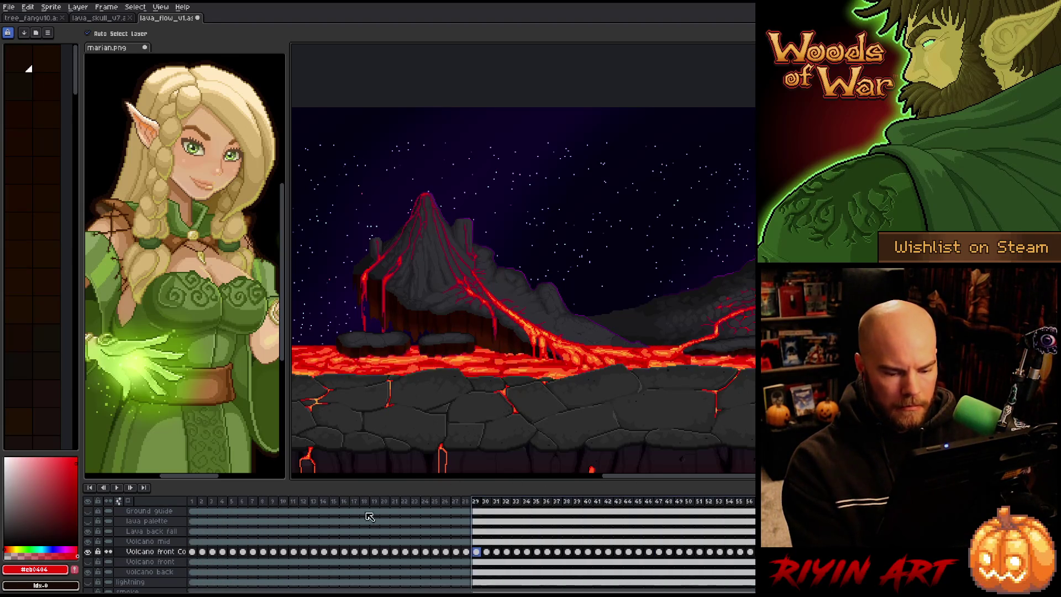
Step: Set all frames to a 150 ms duration in Frame Properties and play the animation
right_click(197, 504)
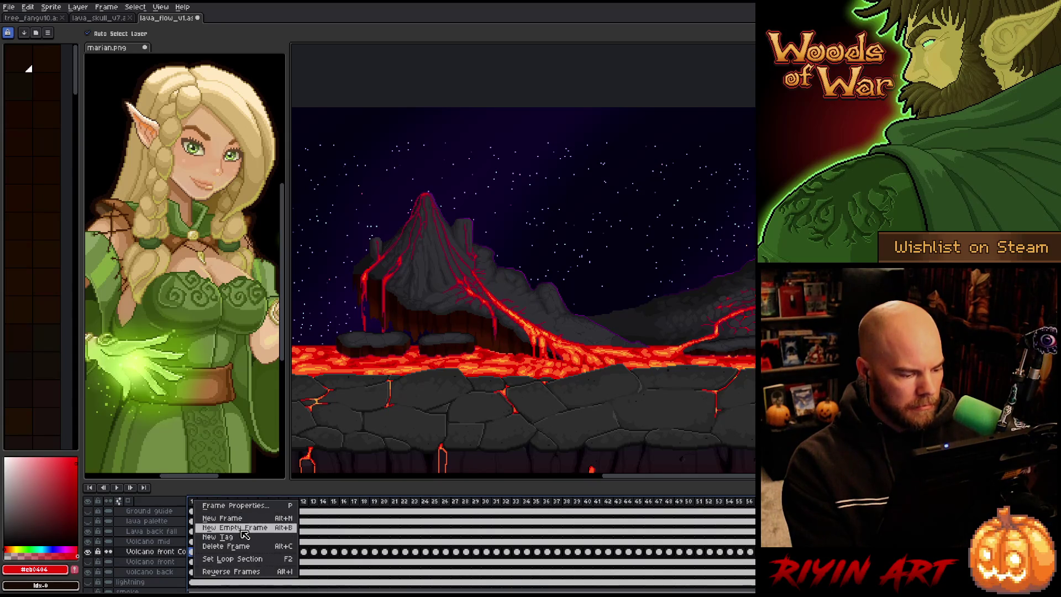
left_click(243, 505)
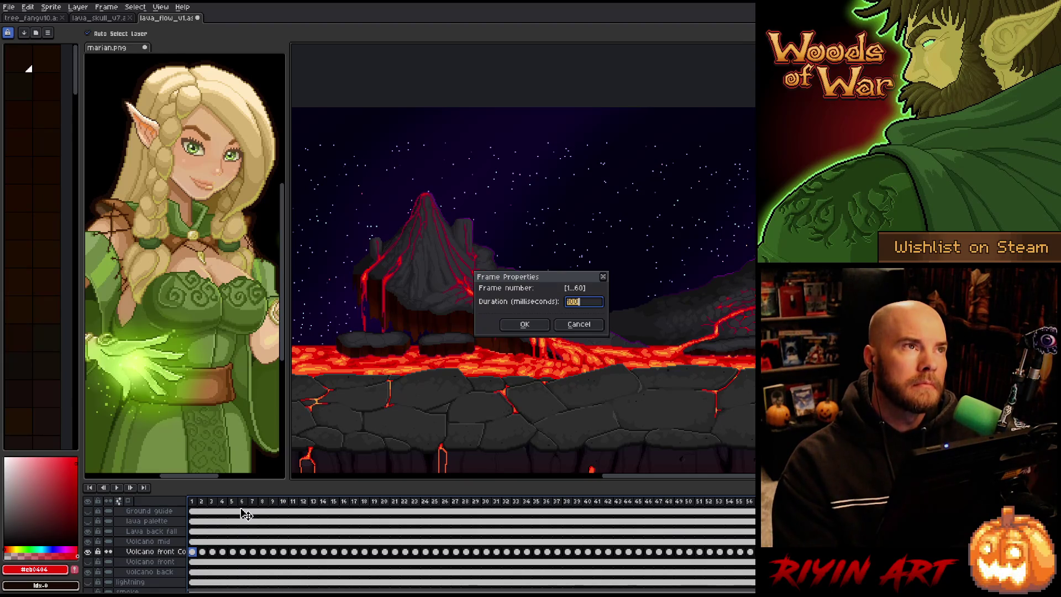
type("150")
key("Tab")
key("Return")
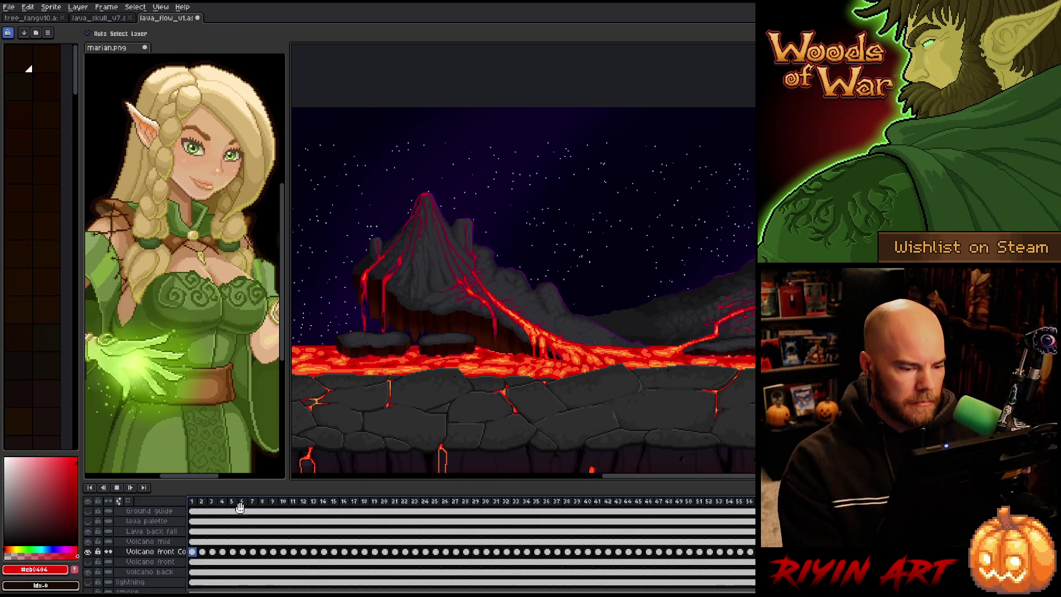
key("Return")
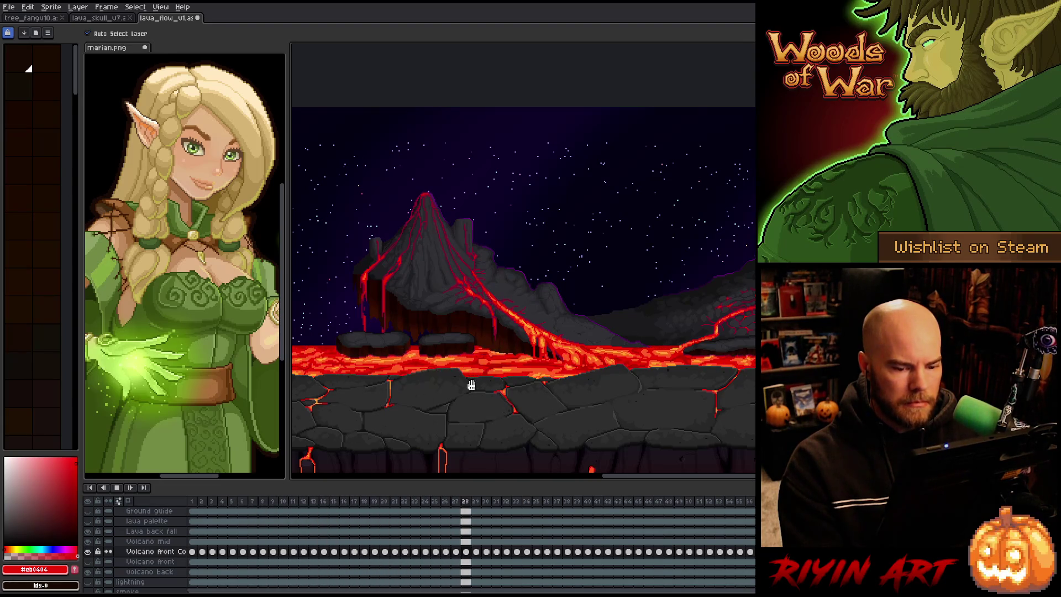
scroll(431, 435, "down", 1)
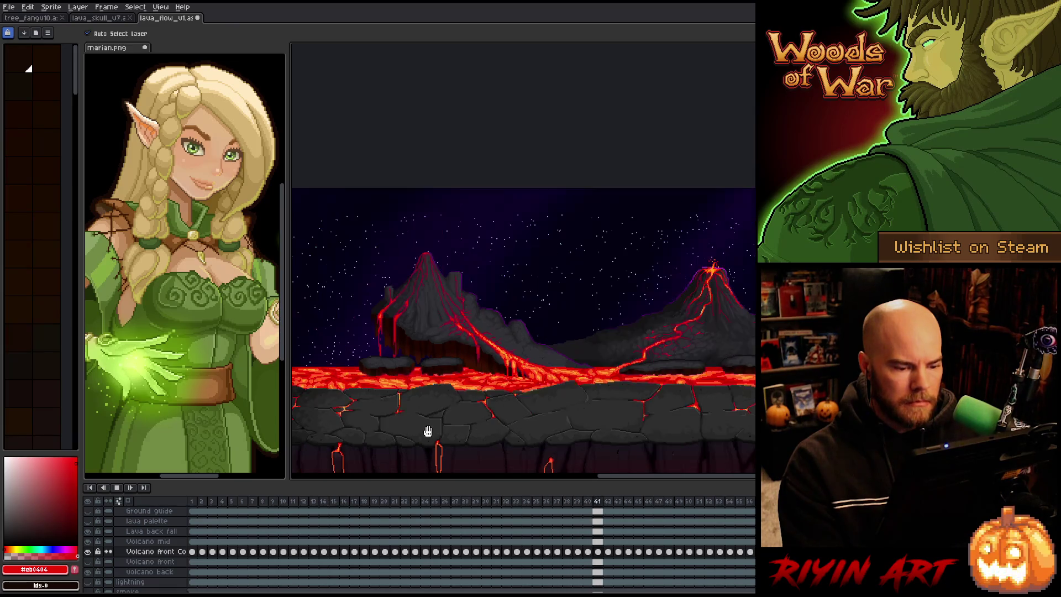
left_click_drag(426, 435, 419, 367)
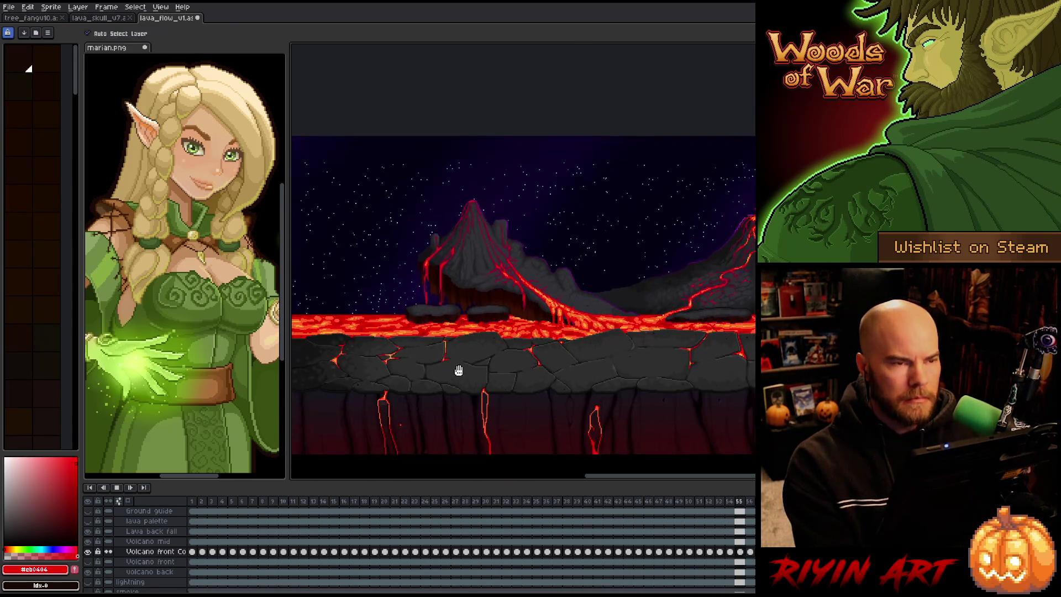
scroll(419, 367, "up", 1)
mouse_move(528, 362)
left_mouse_down()
mouse_move(426, 362)
mouse_move(446, 366)
left_mouse_up()
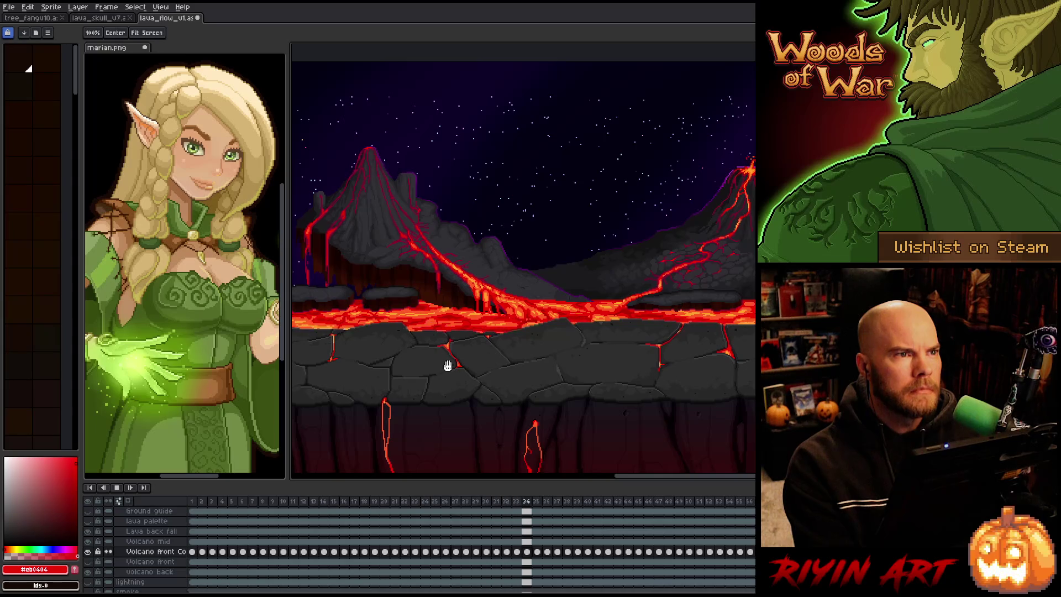
left_click_drag(446, 365, 470, 364)
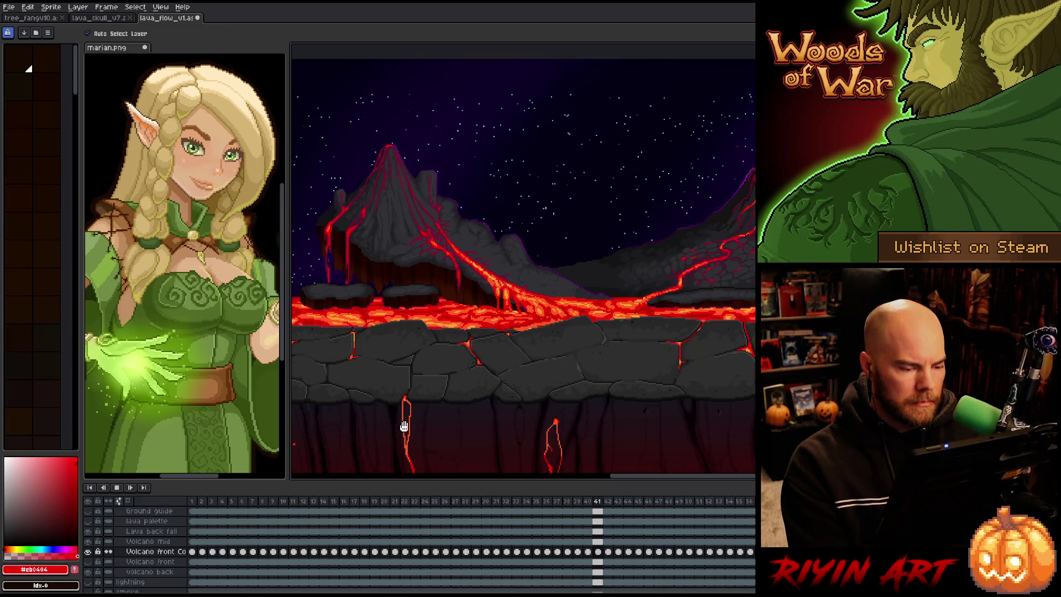
scroll(331, 553, "down", 1)
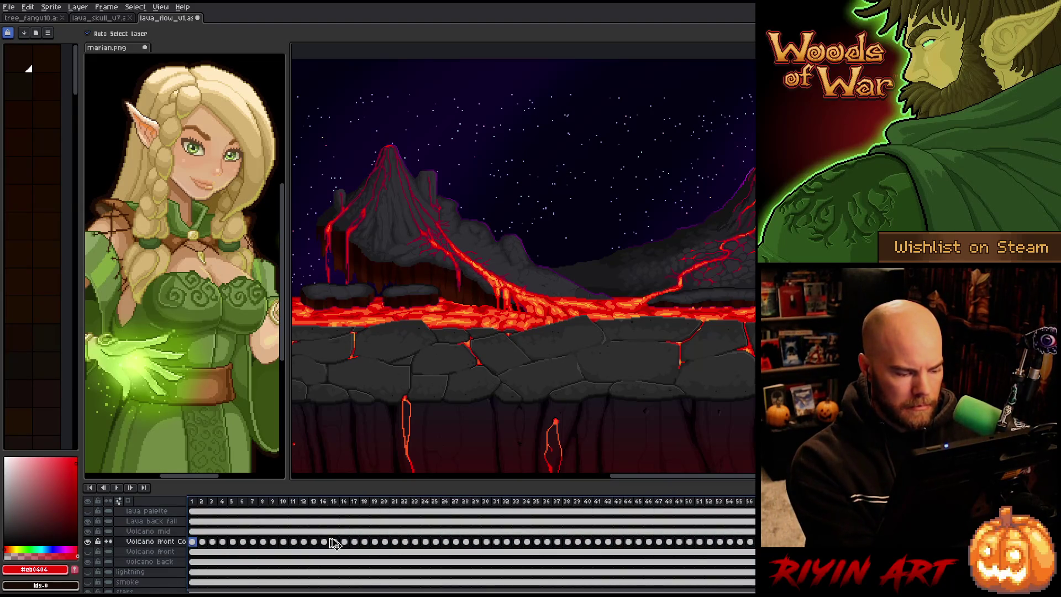
Step: Deselect the frames and add the Volcano front layer to the lava layer selection
key("Escape")
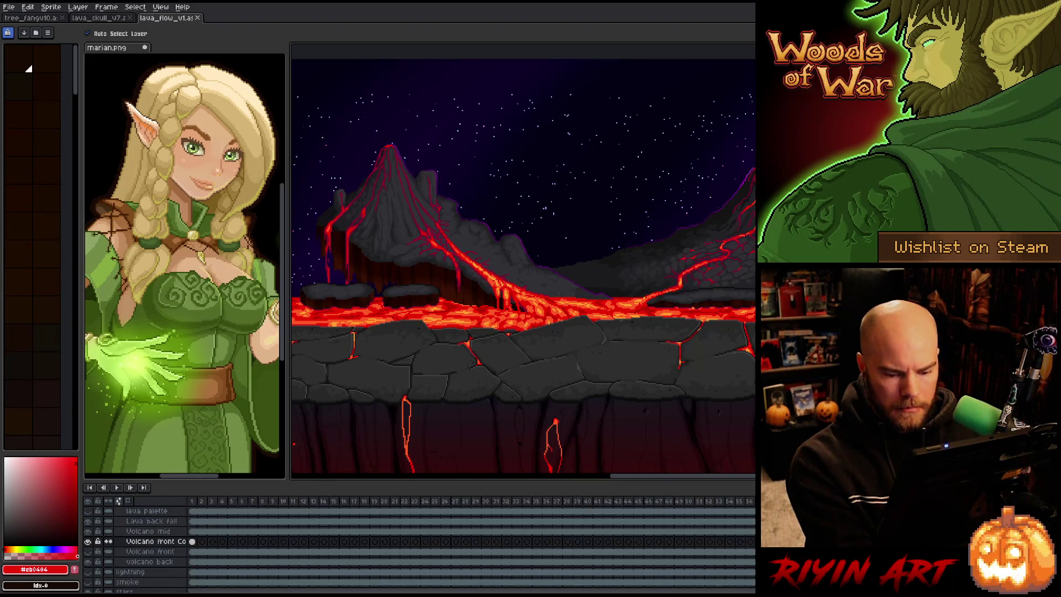
key("Right")
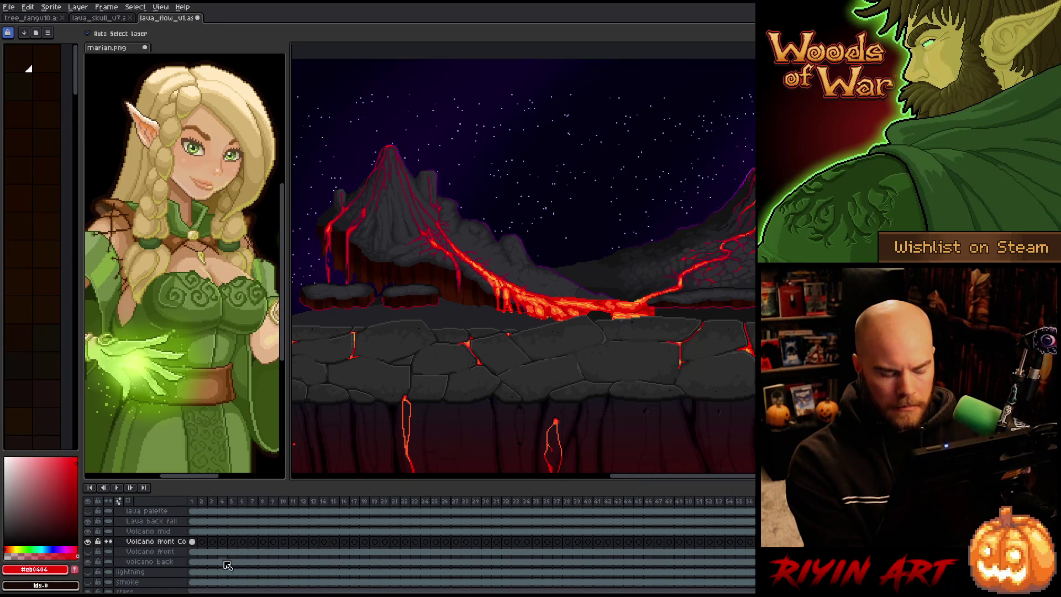
left_click(150, 552, "shift")
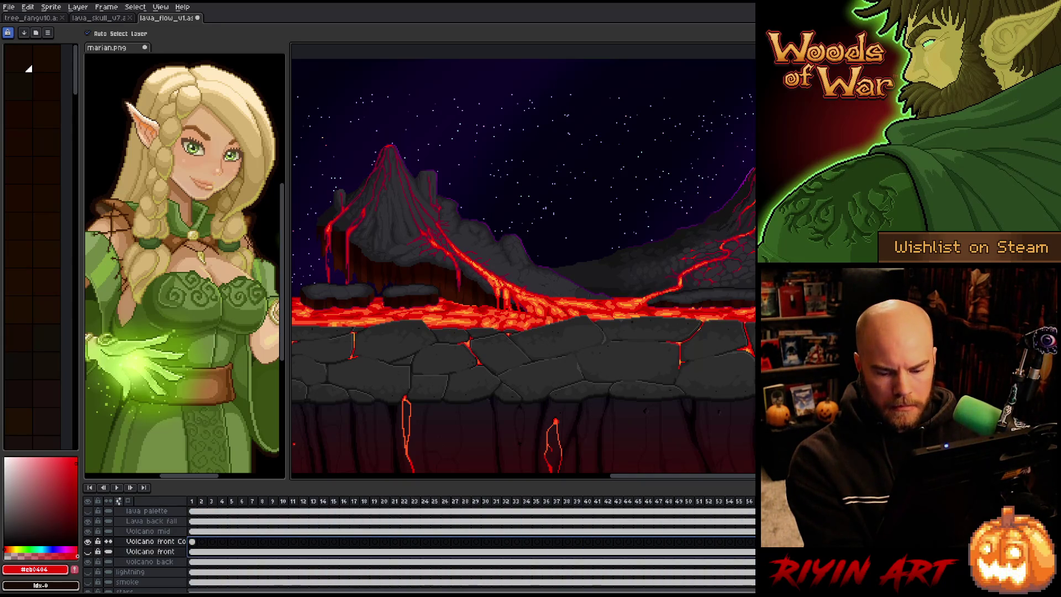
Step: Run Tweencel with Tween Position on X only to generate in-between cels on Volcano front
left_click(28, 5)
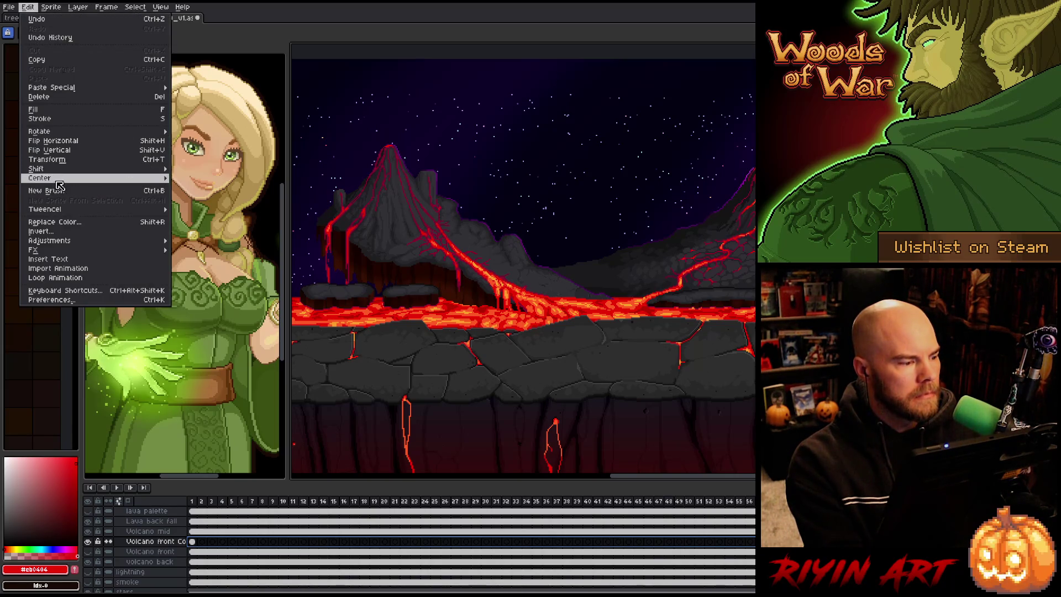
mouse_move(45, 209)
left_click(215, 219)
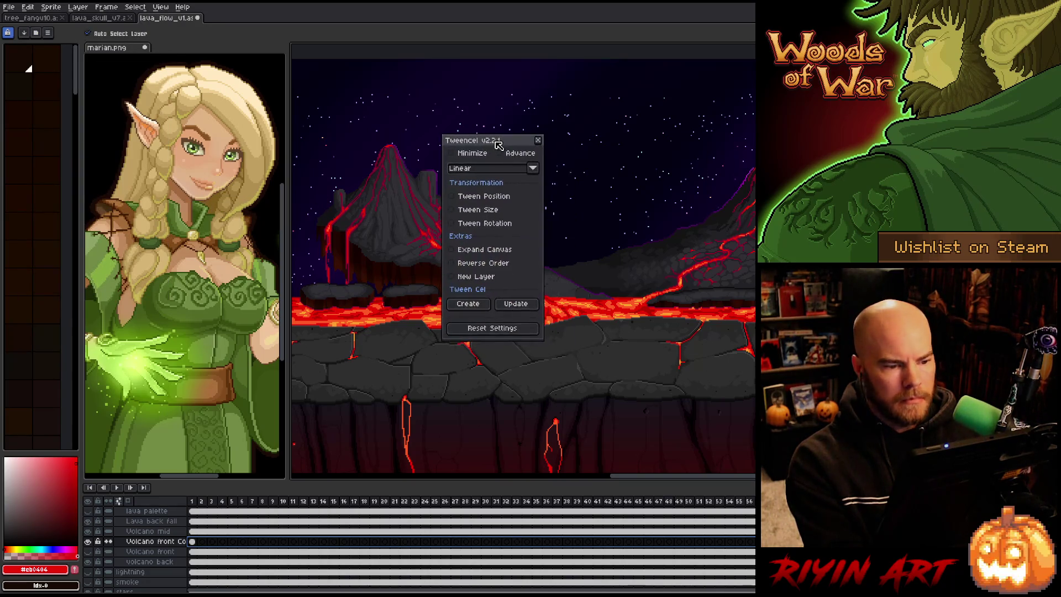
left_click(466, 197)
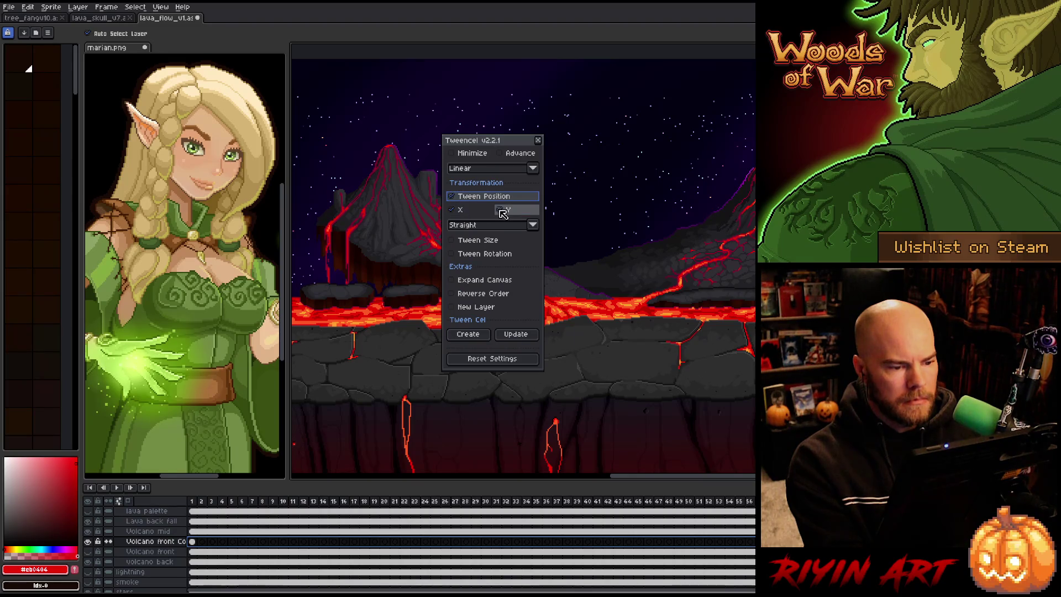
left_click(502, 212)
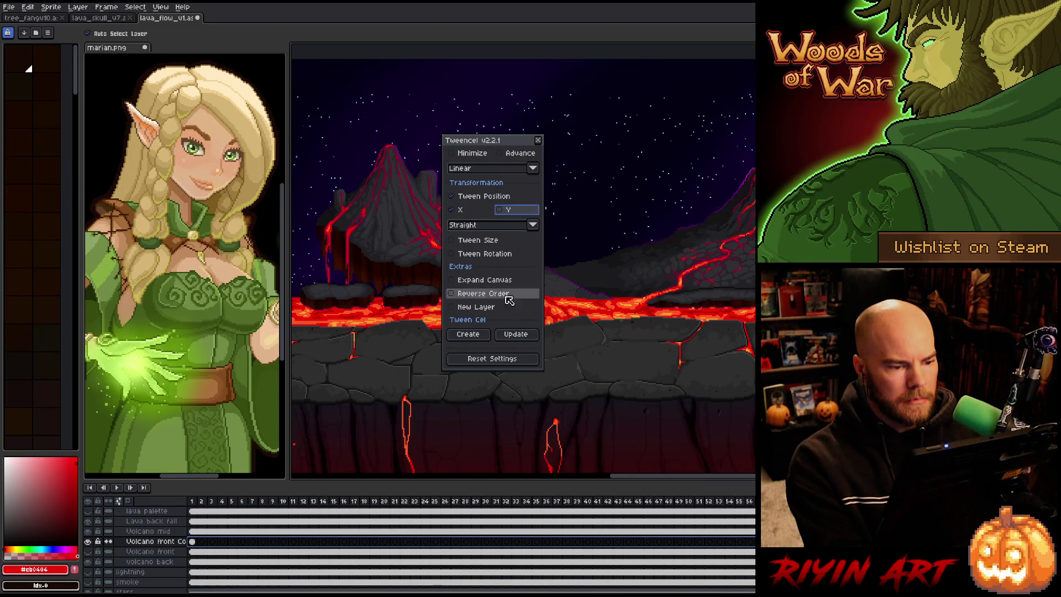
left_click(467, 336)
left_click(541, 320)
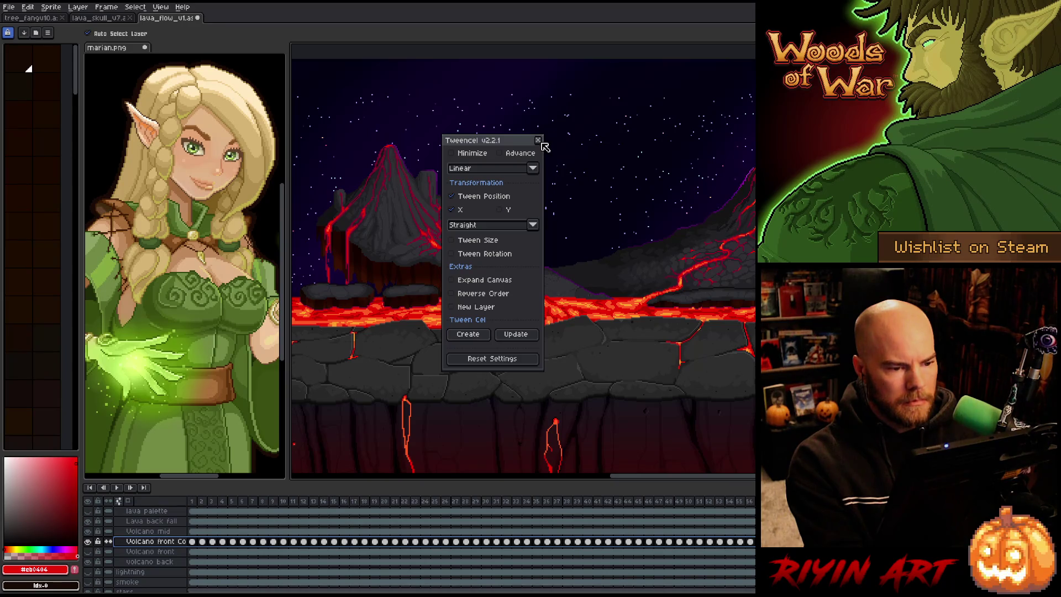
left_click(539, 141)
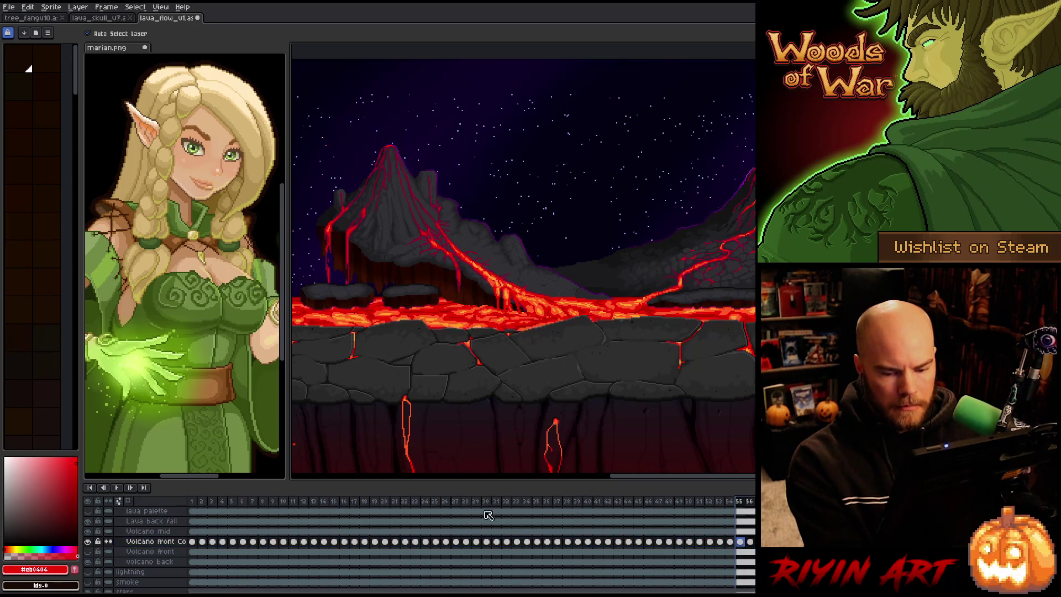
Step: Set all selected frames to 130 ms in Frame Properties and play the lava animation
left_click_drag(750, 502, 192, 501)
right_click(222, 506)
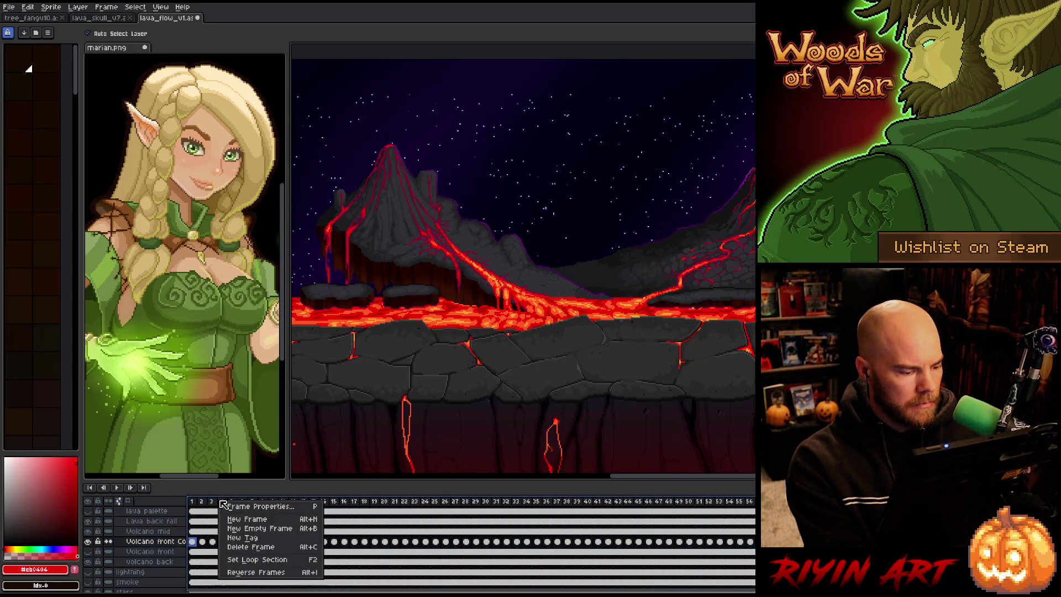
left_click(249, 506)
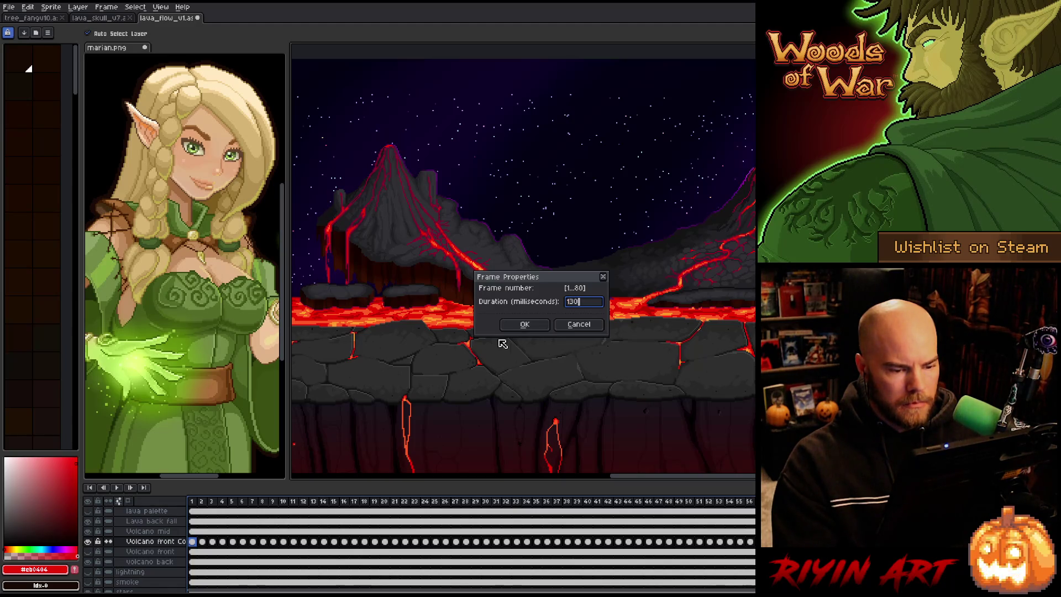
left_click(528, 325)
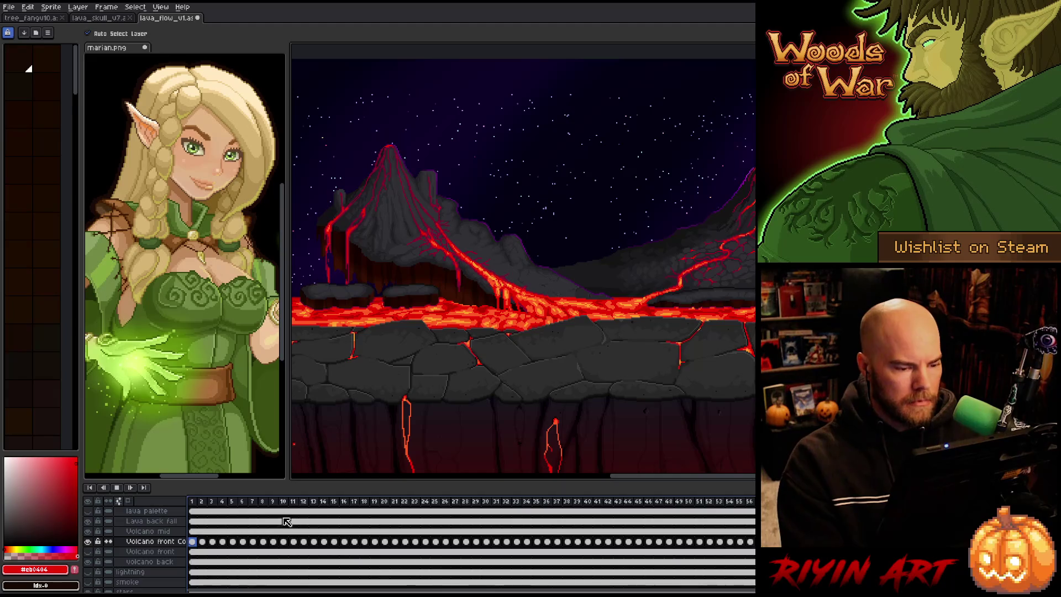
left_click(323, 516)
key("Return")
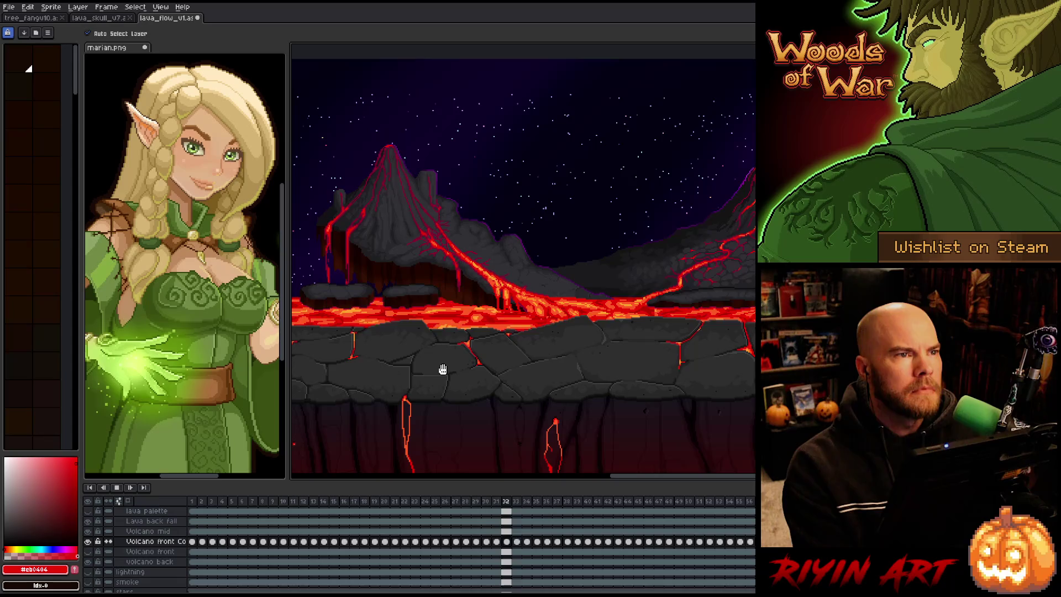
scroll(442, 370, "down", 1)
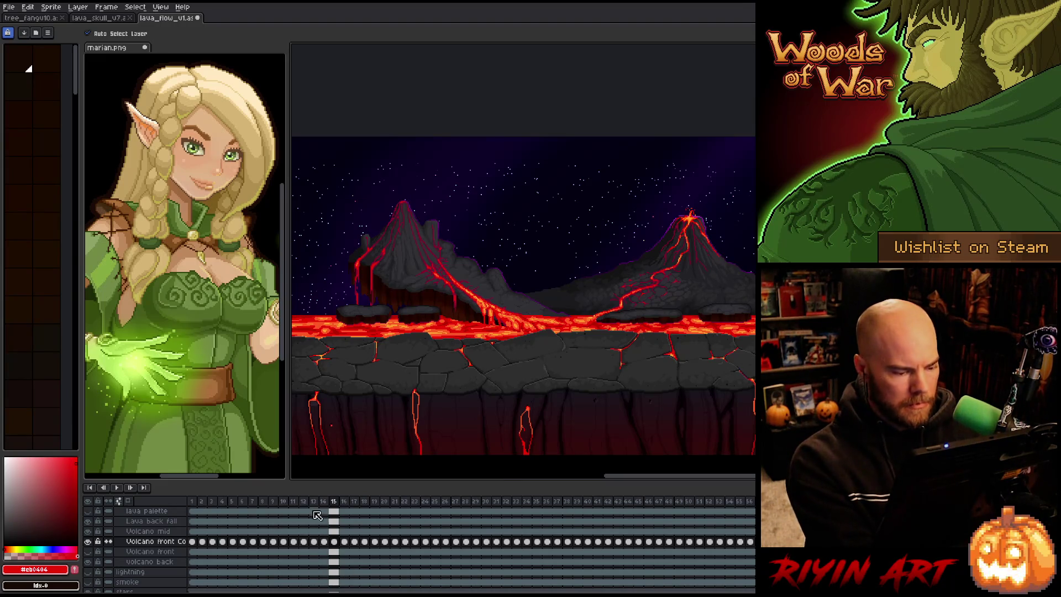
Step: Select every cel, undo the tweened cels and step through frames to check the timeline end
key("ctrl+a")
key("Escape")
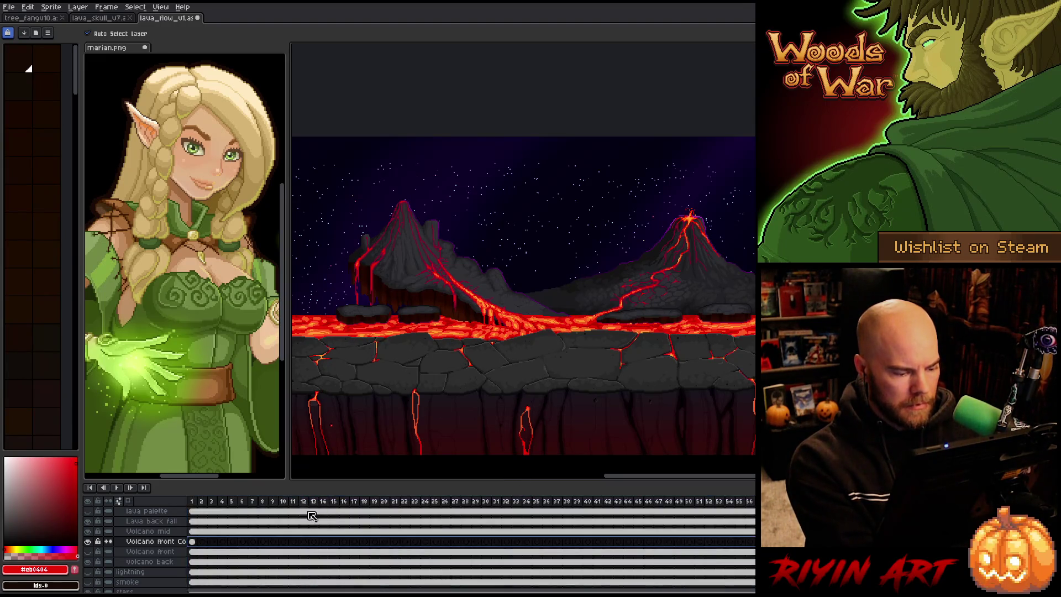
key("Right")
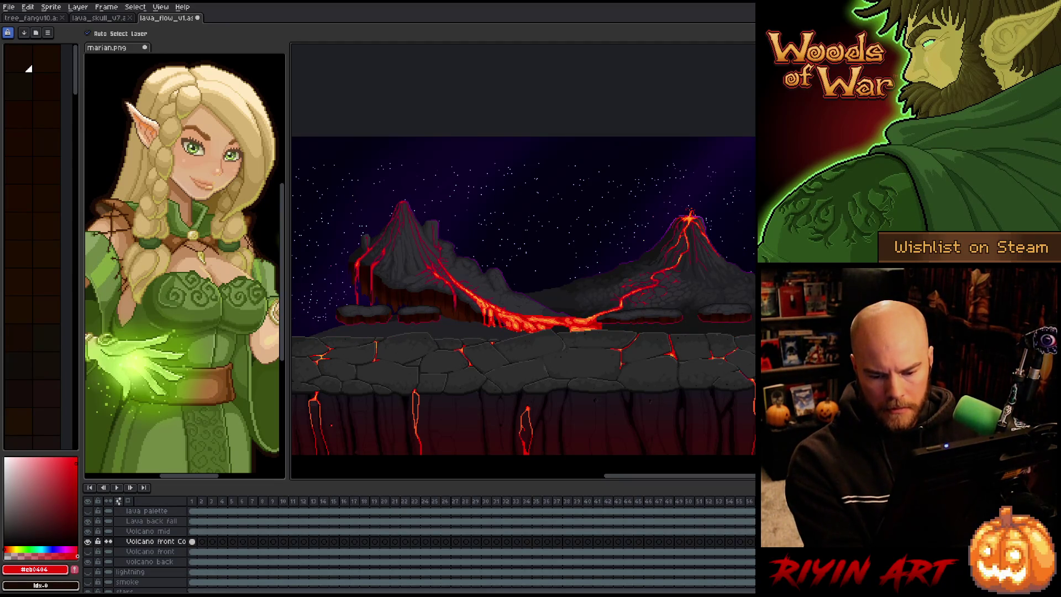
key("Left")
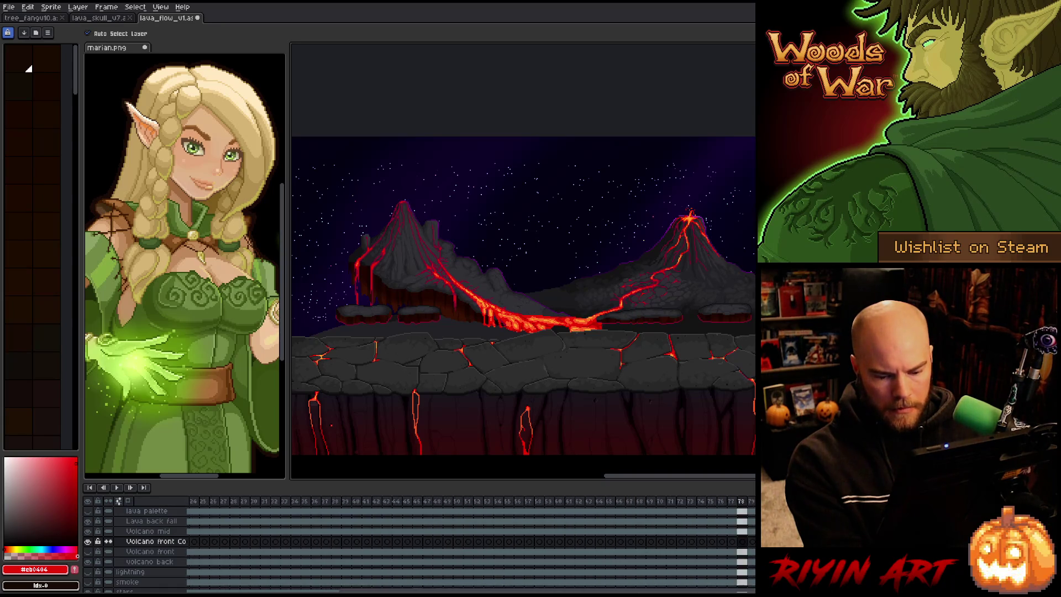
key("Right")
key("Right")
key("Right")
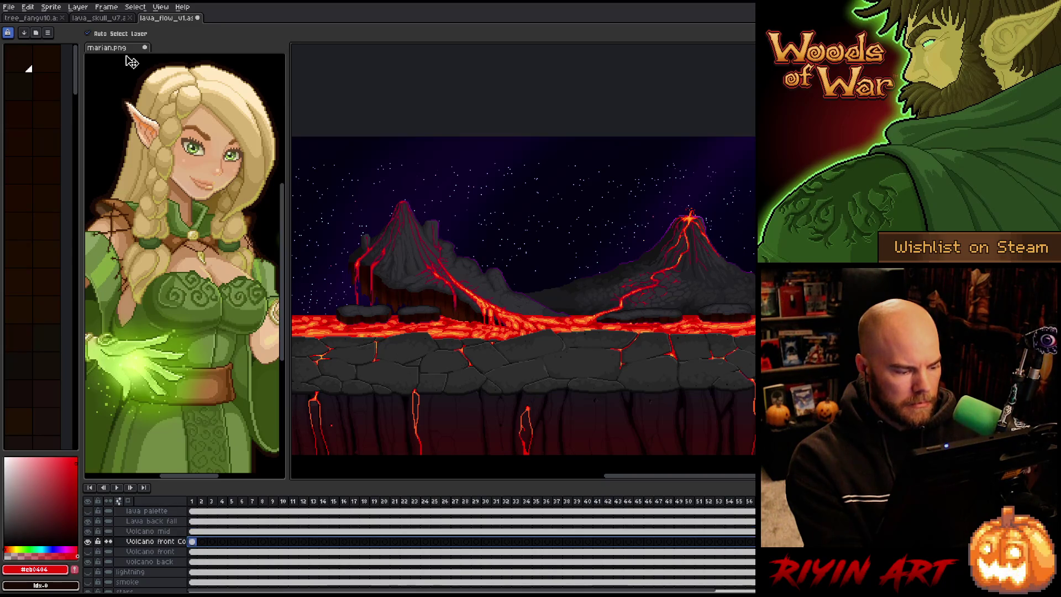
left_click(36, 9)
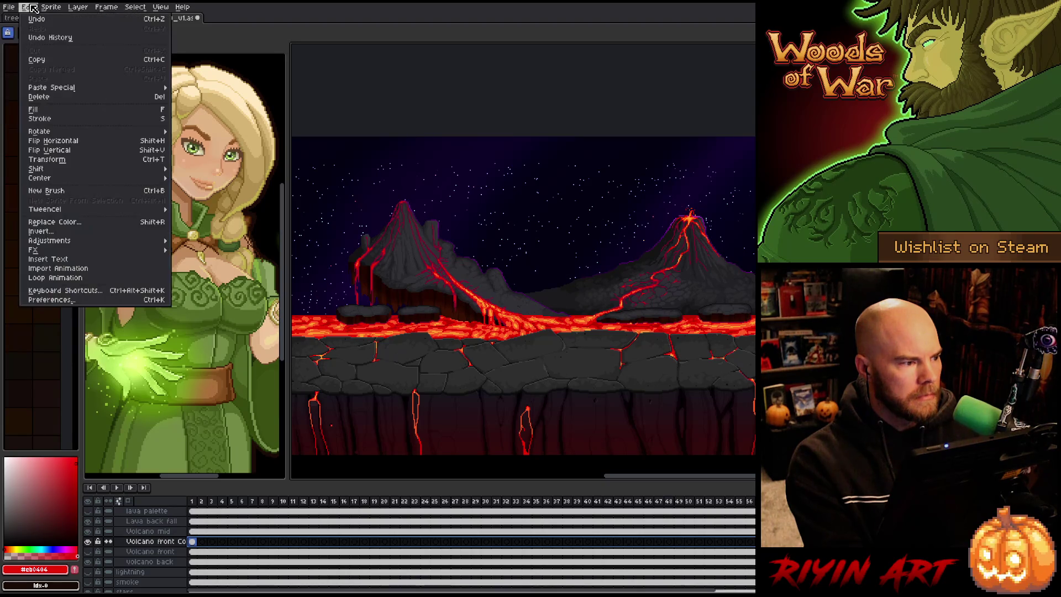
mouse_move(95, 209)
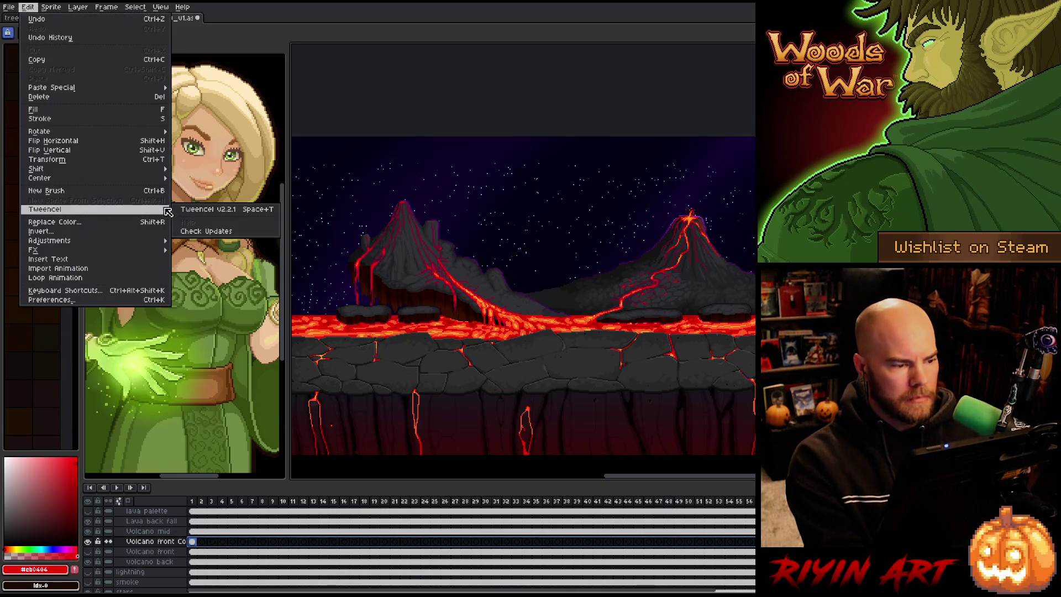
Step: Generate a new X-only position tween in Tweencel so Volcano front fills with in-between cels
key("Escape")
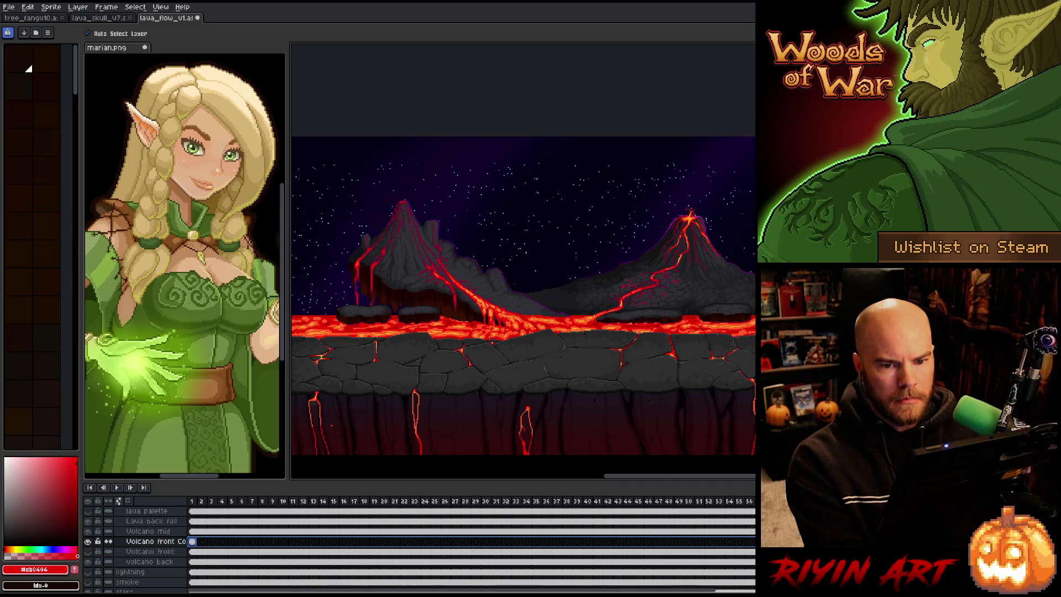
left_click(481, 165)
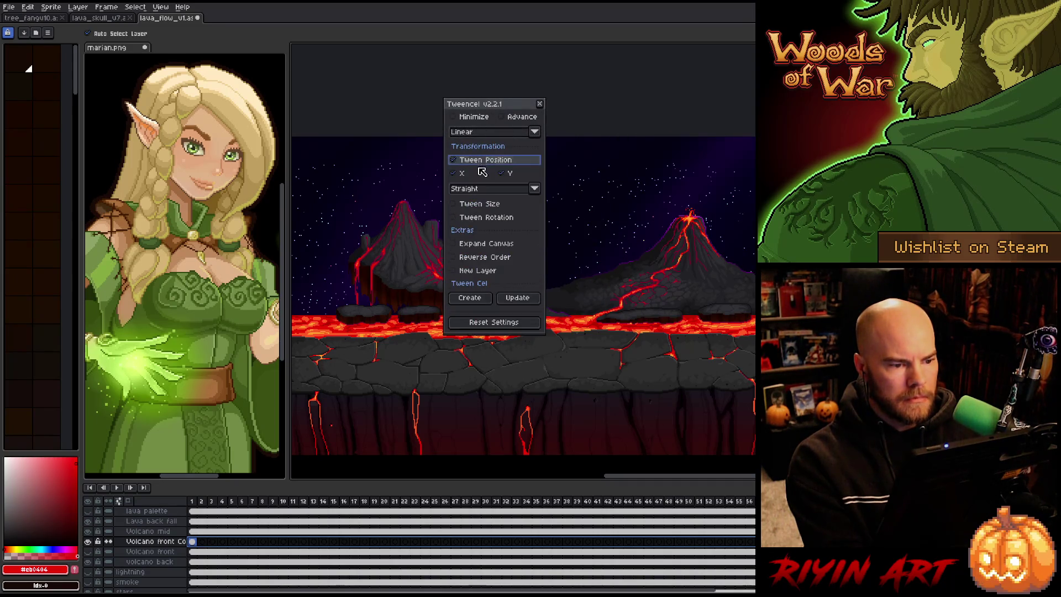
left_click(503, 175)
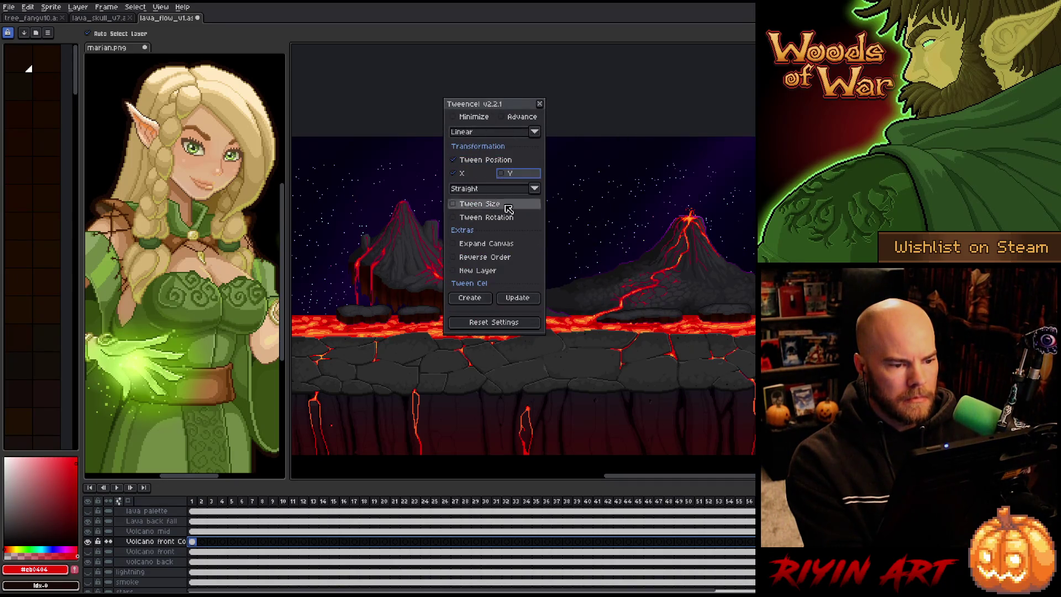
left_click(470, 300)
left_click(540, 321)
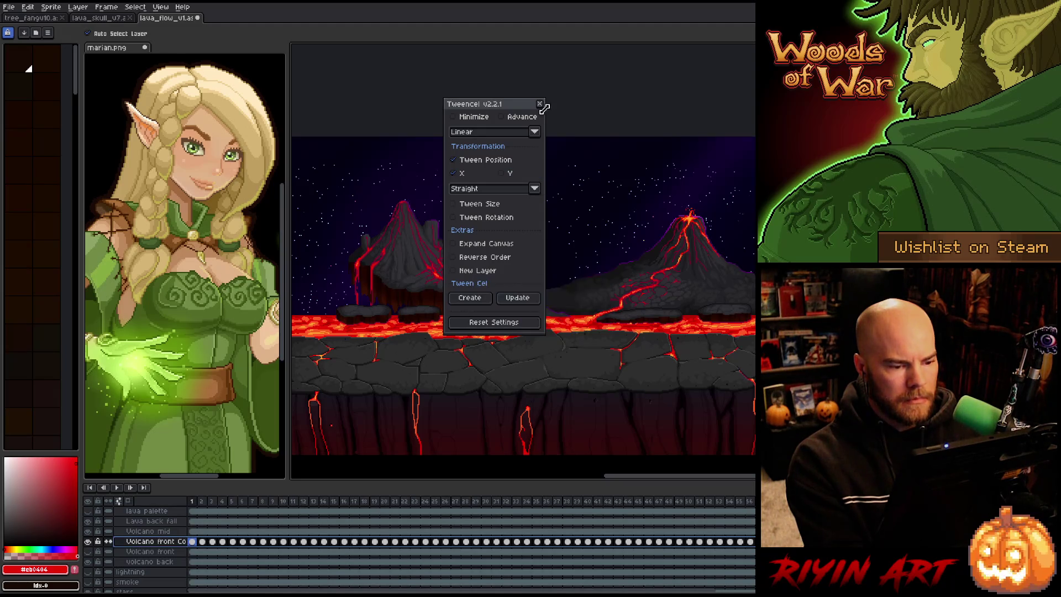
left_click(540, 104)
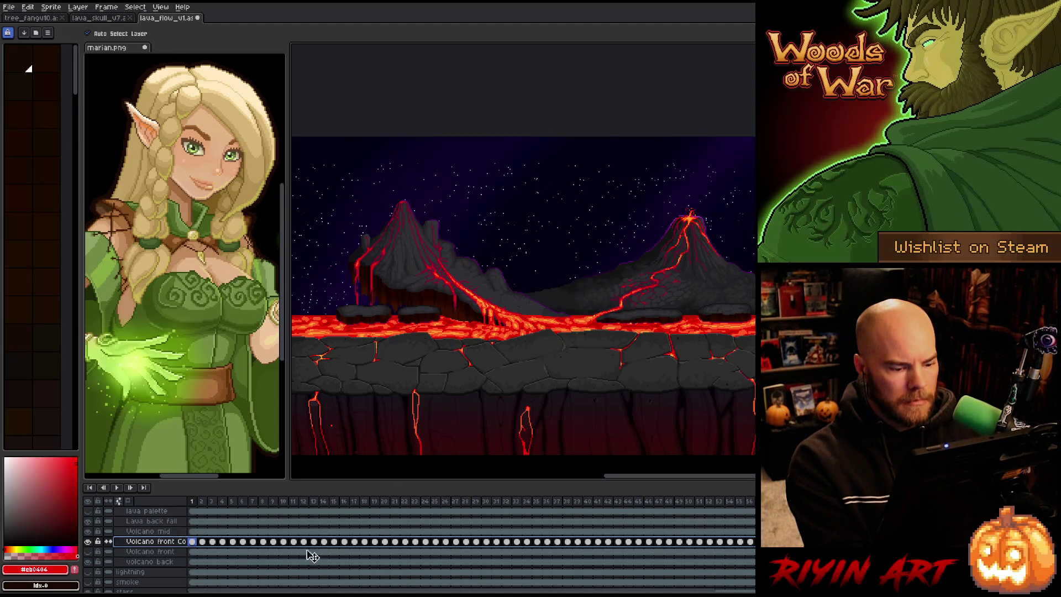
Step: Select the frames from frame 4, enter the duration in Frame Properties and confirm it
right_click(196, 505)
key("Escape")
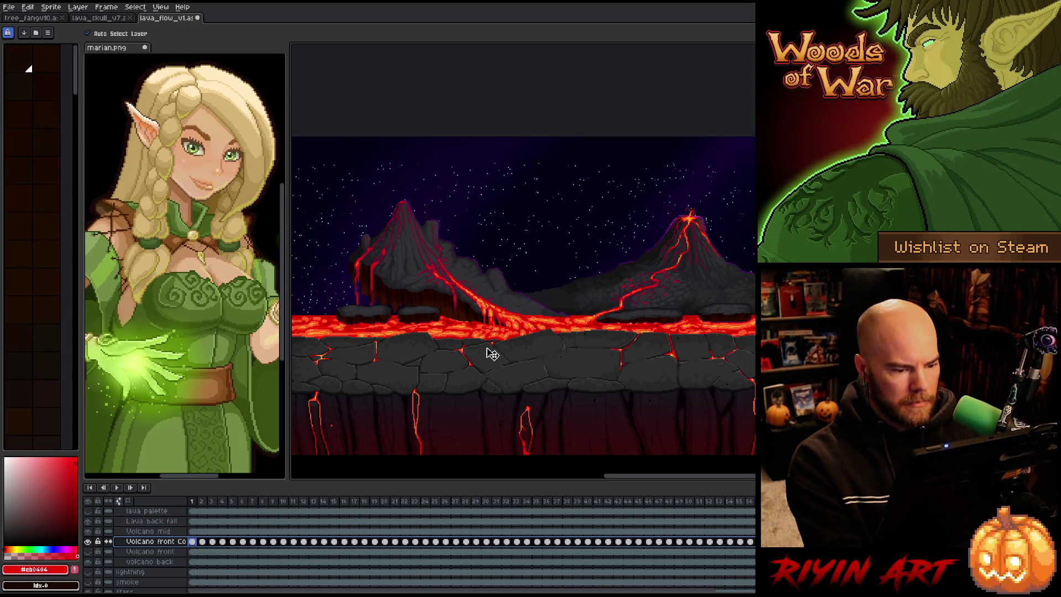
left_click(222, 504)
left_click_drag(197, 504, 754, 503)
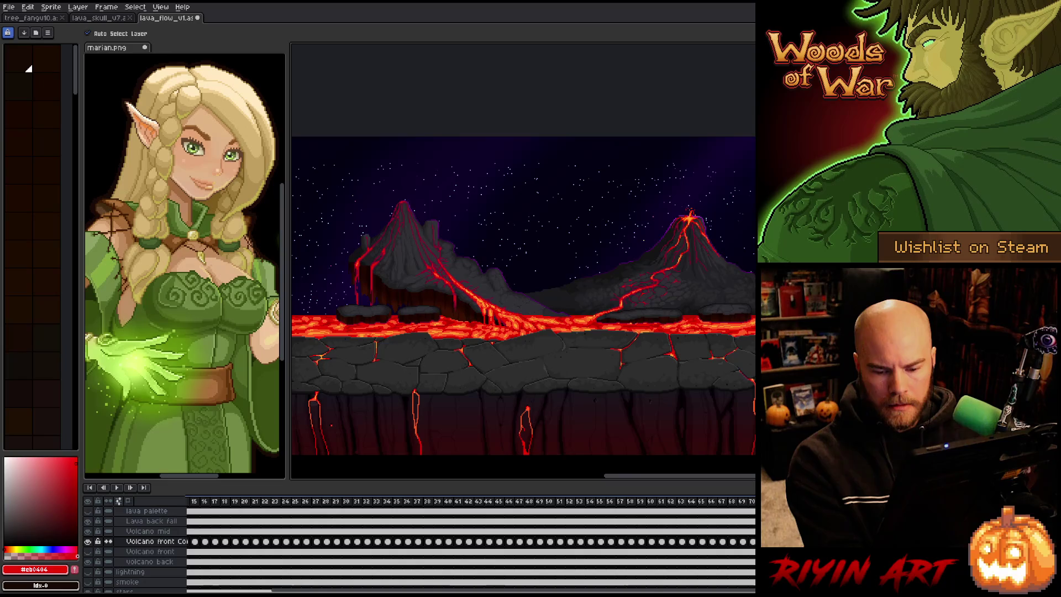
key("p")
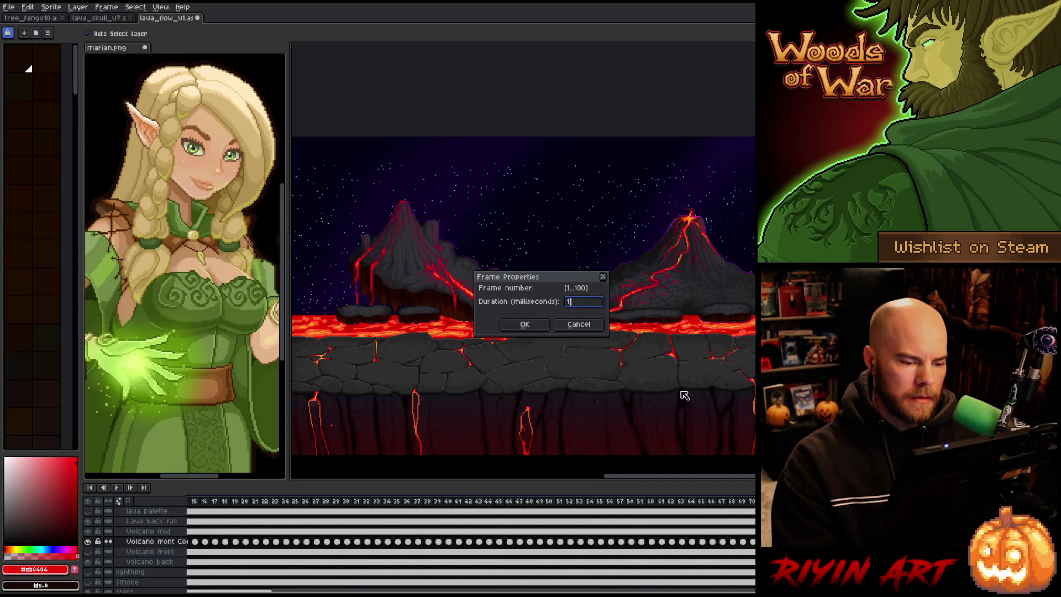
type("00")
key("Return")
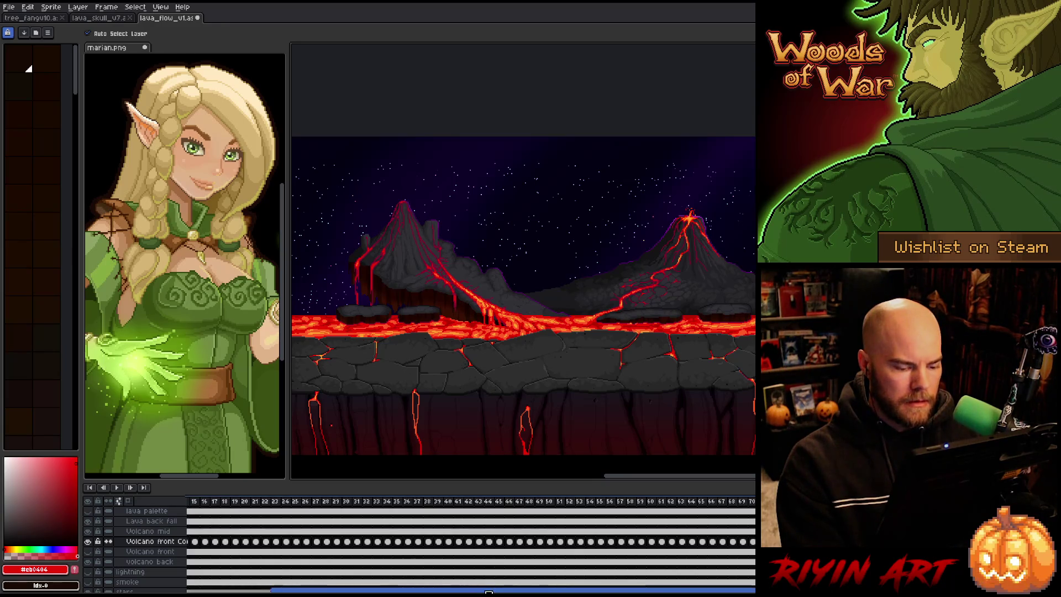
left_click_drag(311, 590, 196, 591)
Step: Deselect, inspect the scrolling lava at 100 ms, then reselect the full frame range
left_click(194, 503)
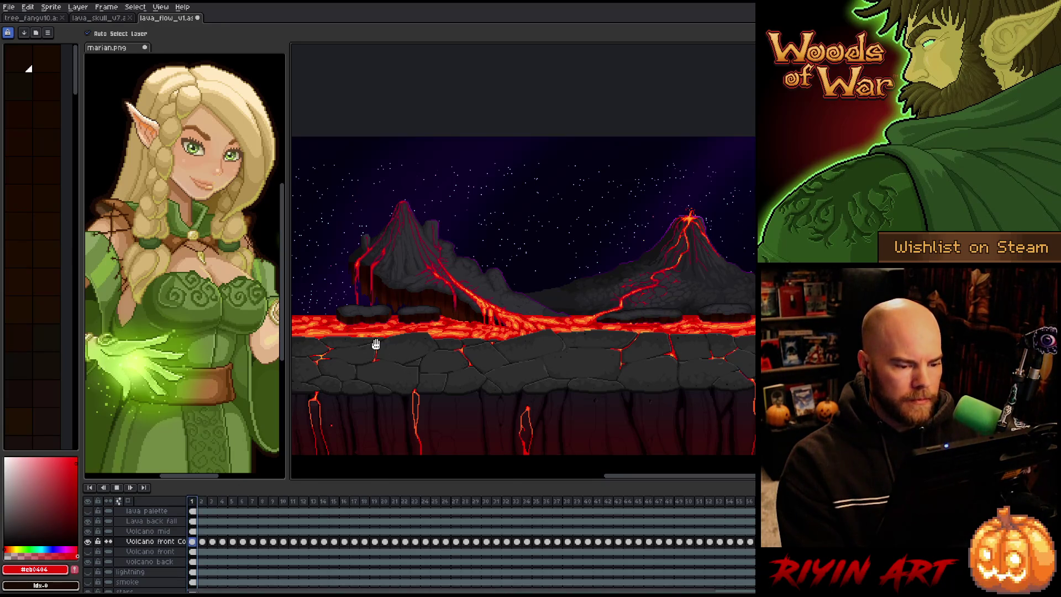
mouse_move(416, 362)
left_mouse_down()
mouse_move(404, 360)
mouse_move(452, 319)
left_mouse_up()
scroll(451, 318, "up", 1)
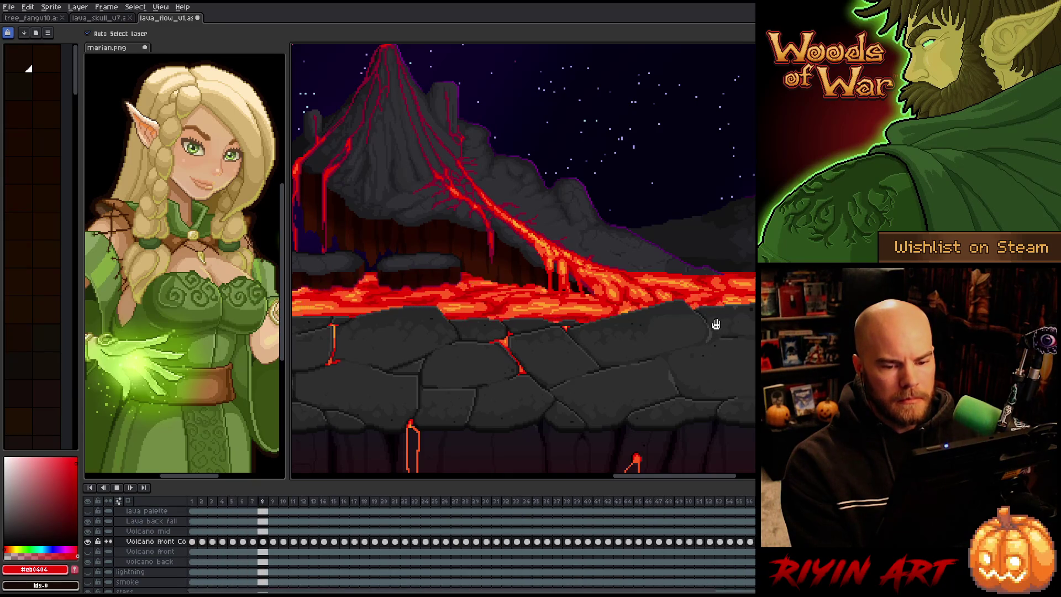
scroll(696, 323, "down", 1)
scroll(633, 321, "down", 1)
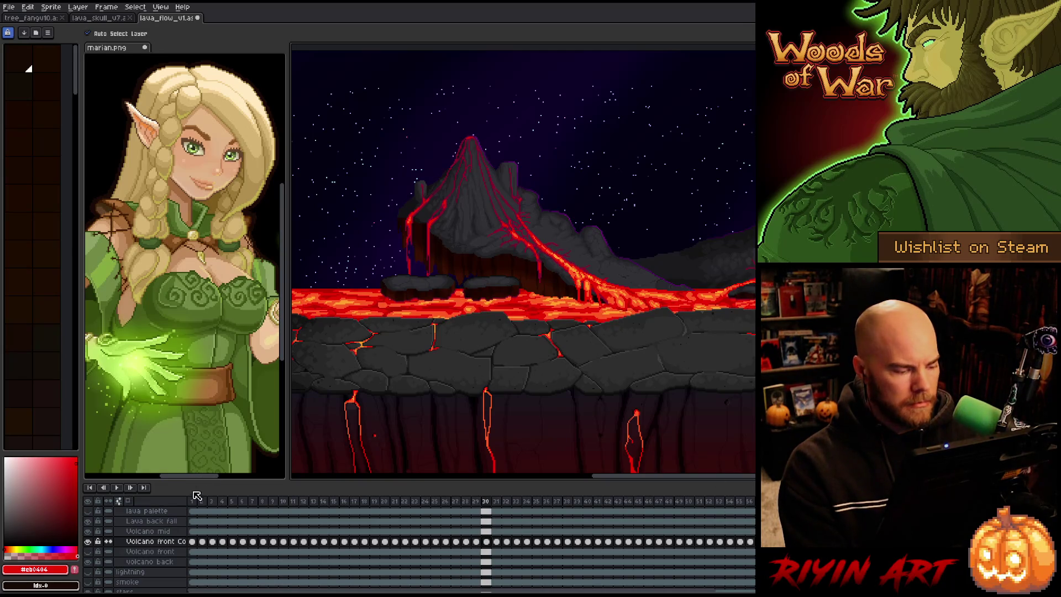
left_click_drag(193, 504, 755, 503)
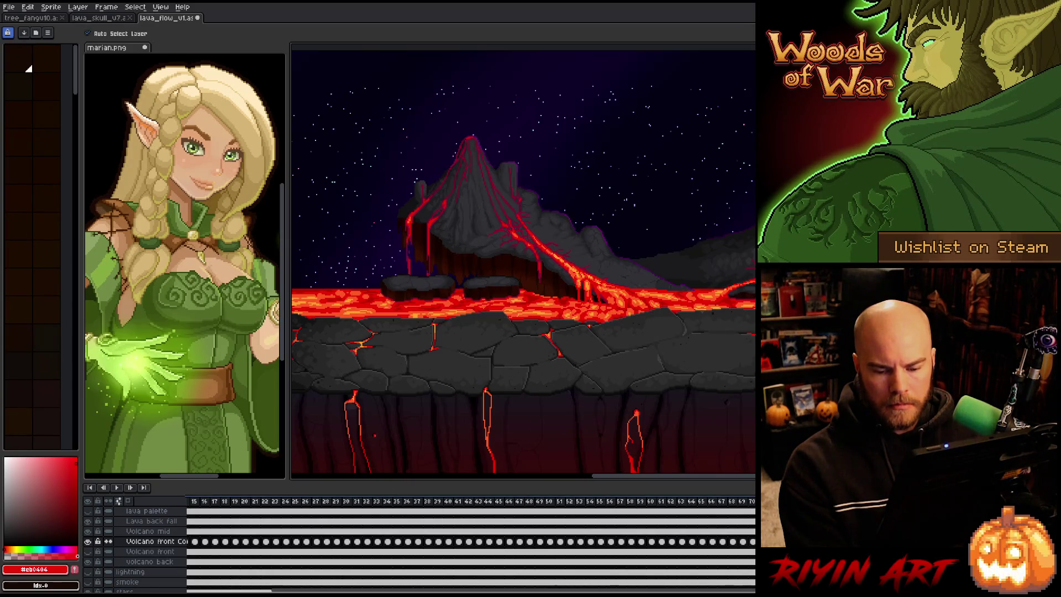
Step: Set the frames to 150 ms, play the loop and preview it with the timeline hidden, zooming out and in
key("p")
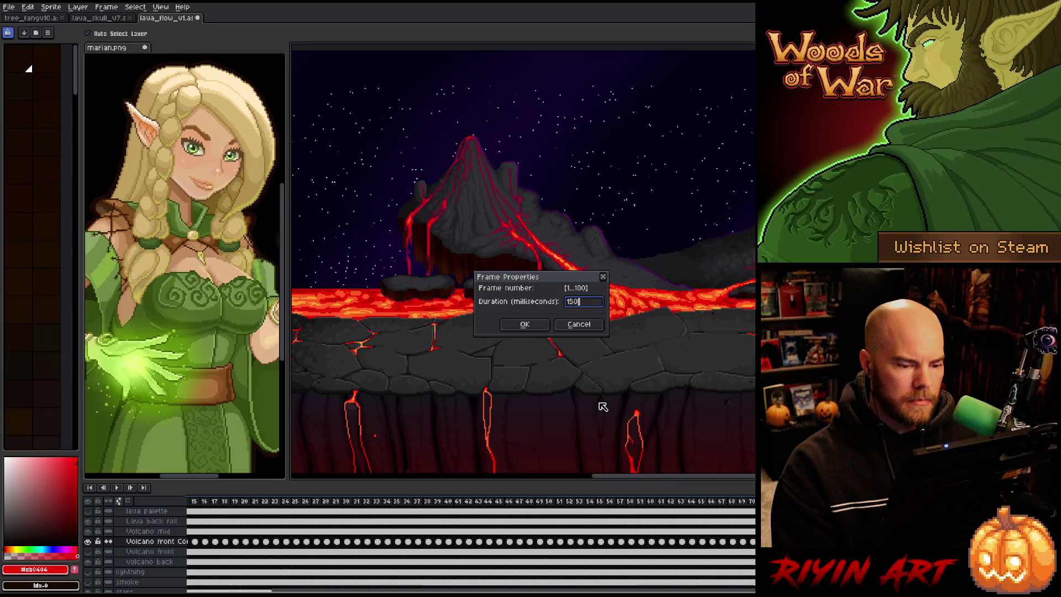
key("Return")
key("Return")
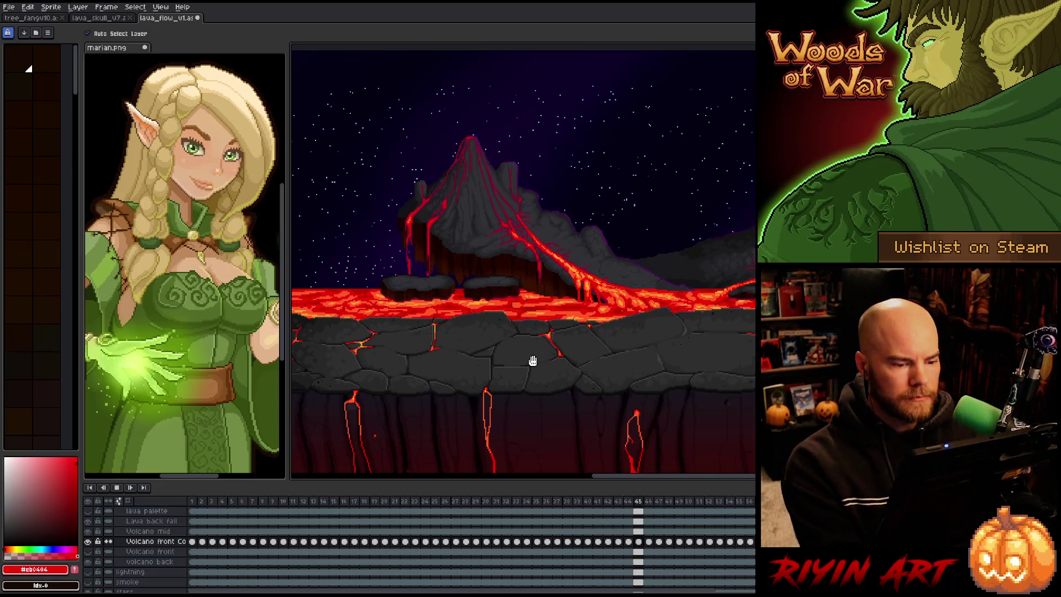
key("Tab")
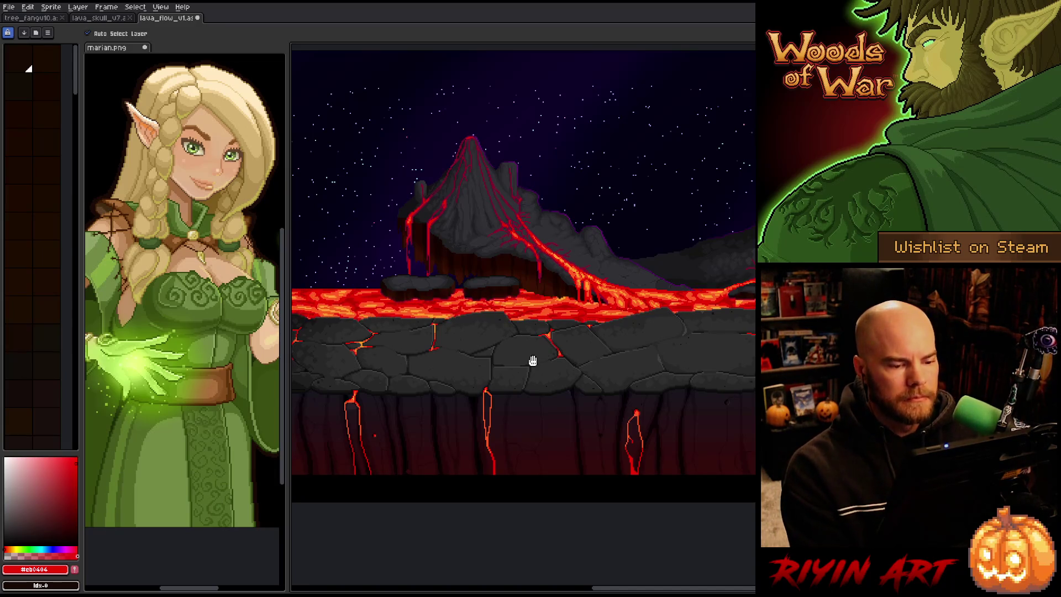
key("minus")
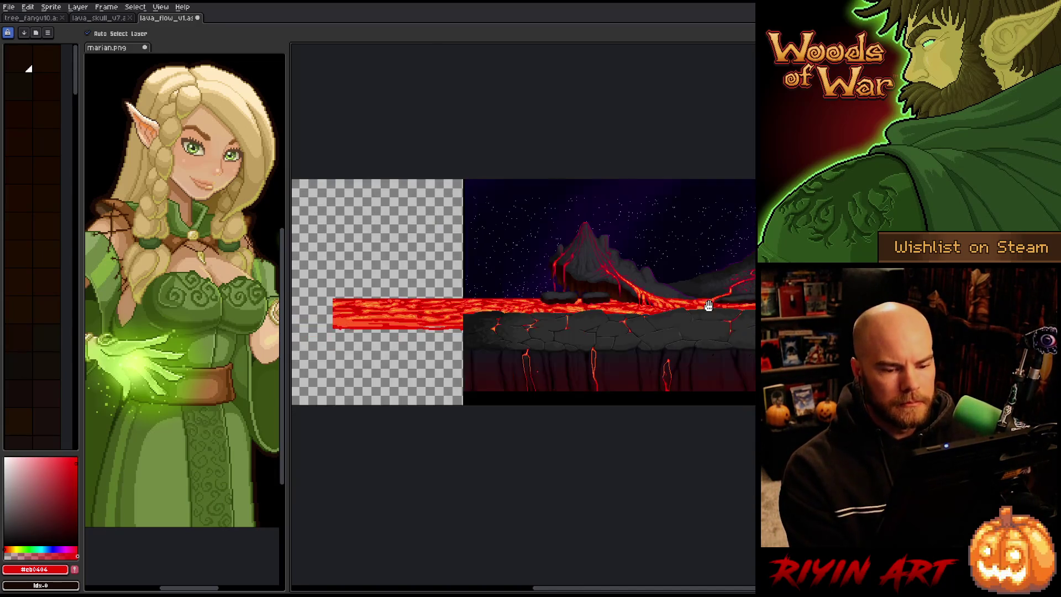
key("plus")
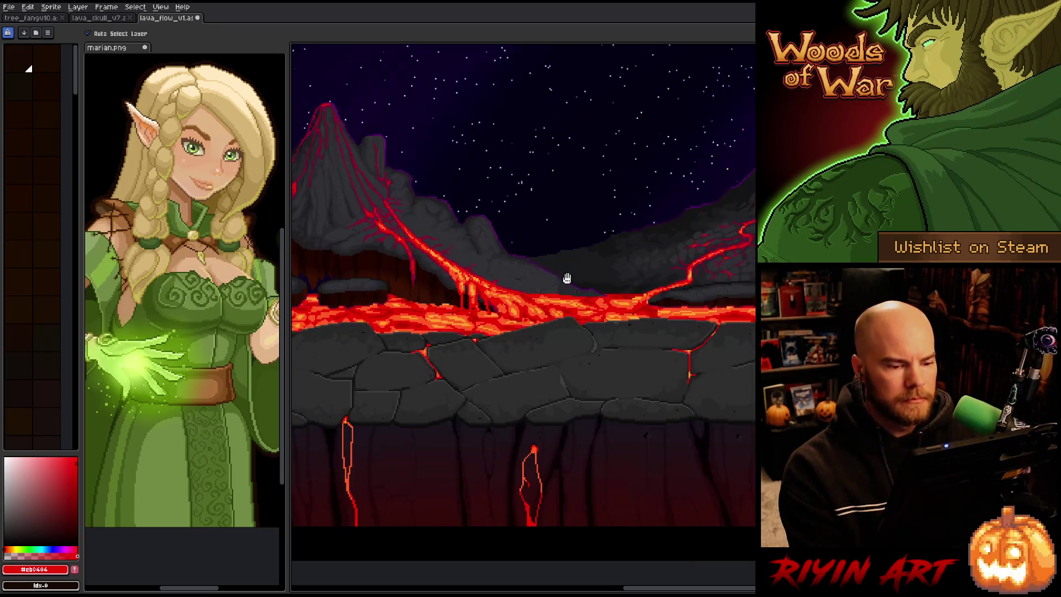
scroll(525, 293, "down", 1)
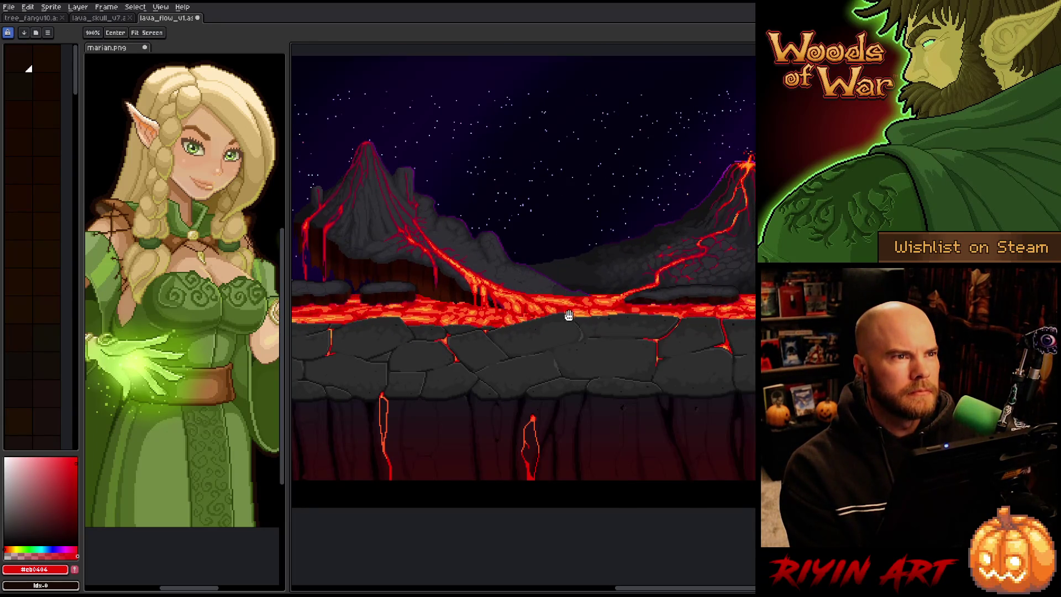
left_click_drag(530, 294, 583, 339)
key("v")
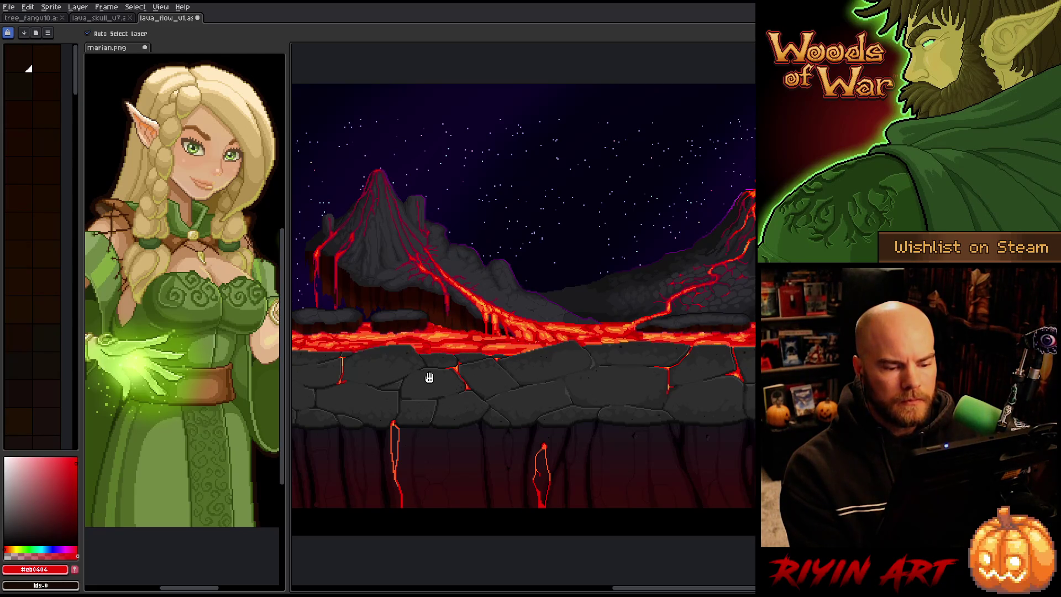
scroll(497, 348, "up", 1)
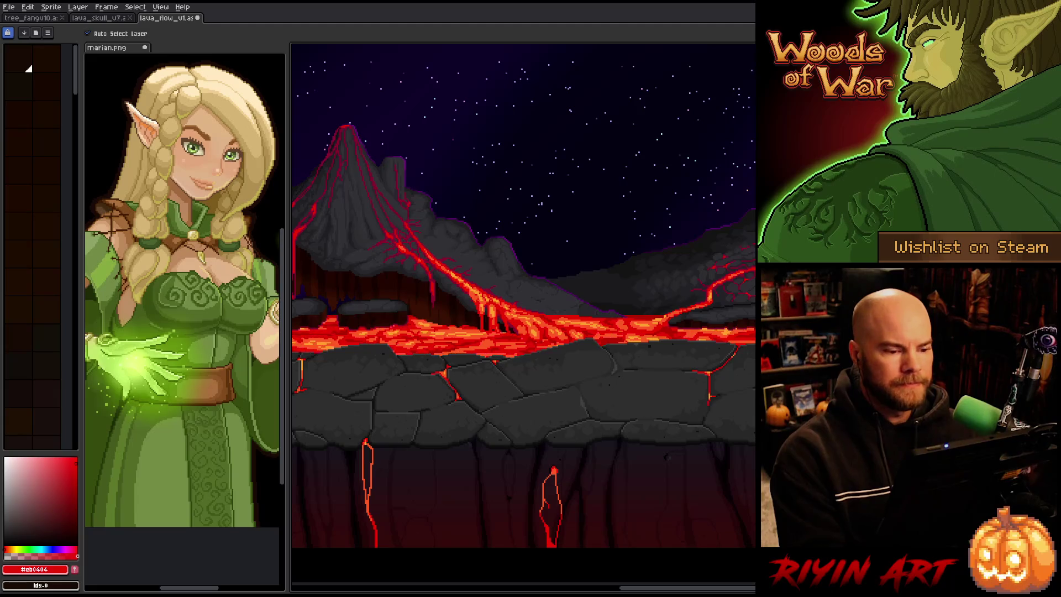
scroll(491, 207, "down", 2)
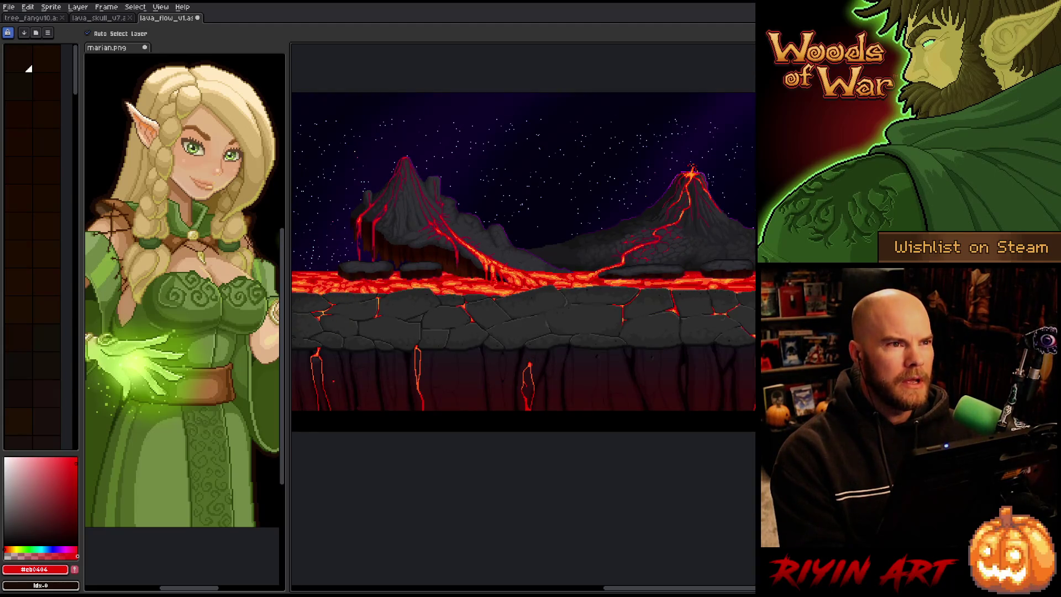
Step: Show the timeline, unhide the skull Tree layer and preview the scene animation
left_click_drag(586, 263, 552, 279)
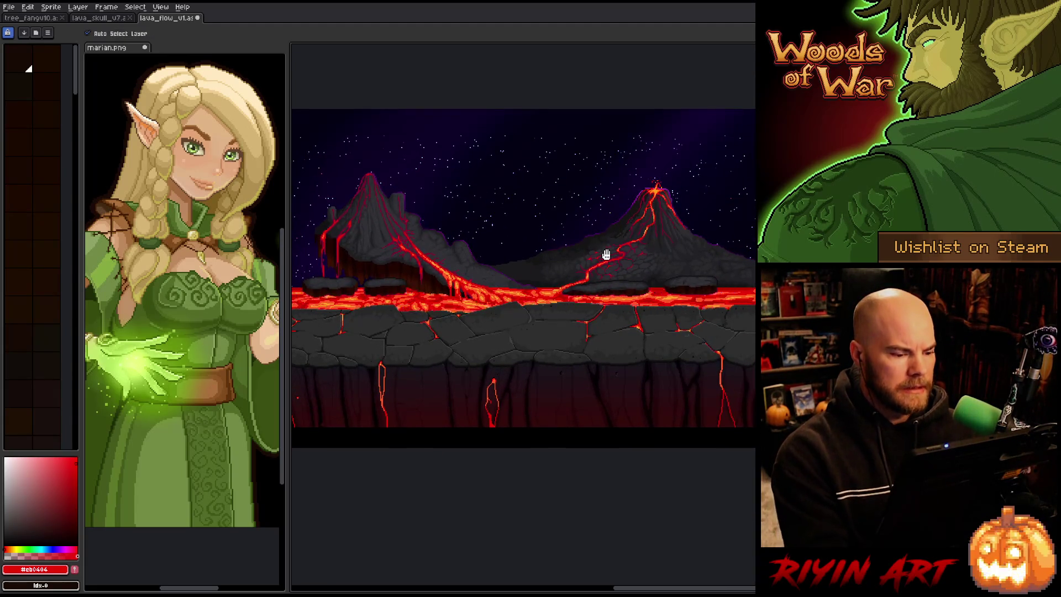
key("Tab")
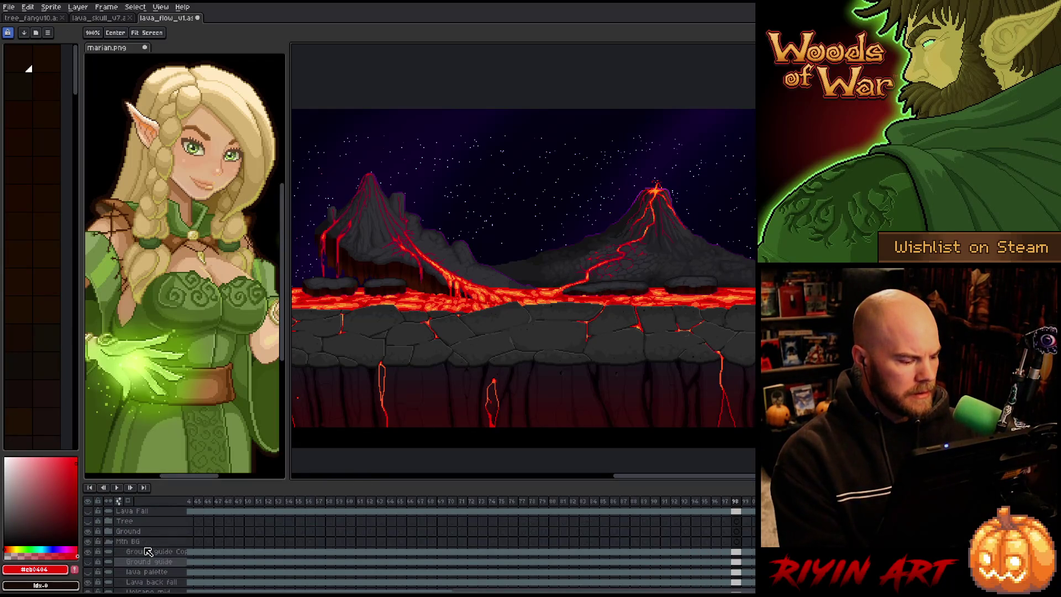
left_click(89, 522)
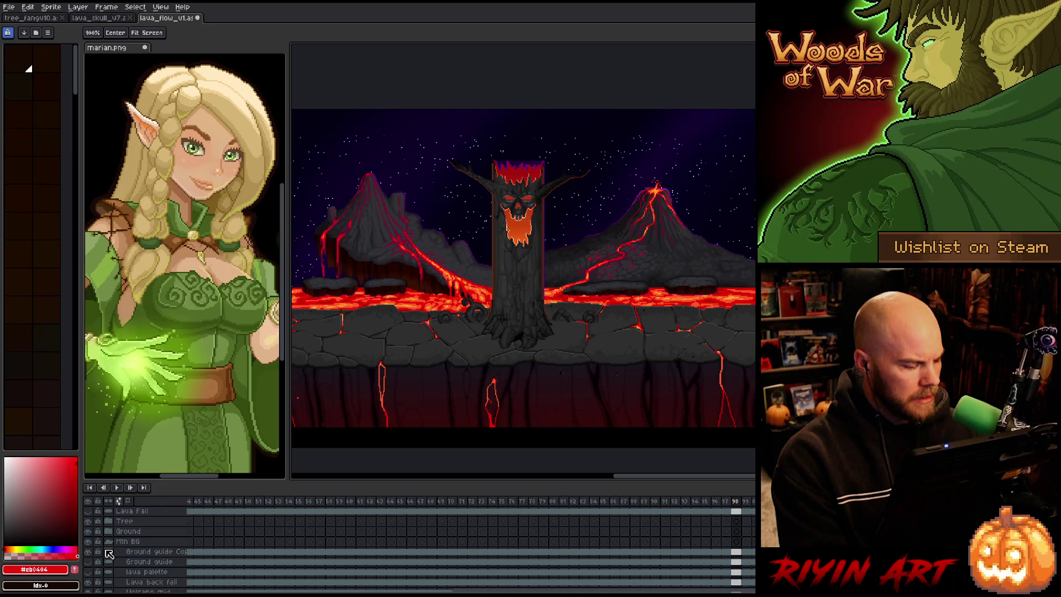
scroll(112, 562, "down", 1)
scroll(112, 562, "down", 1)
scroll(111, 562, "down", 1)
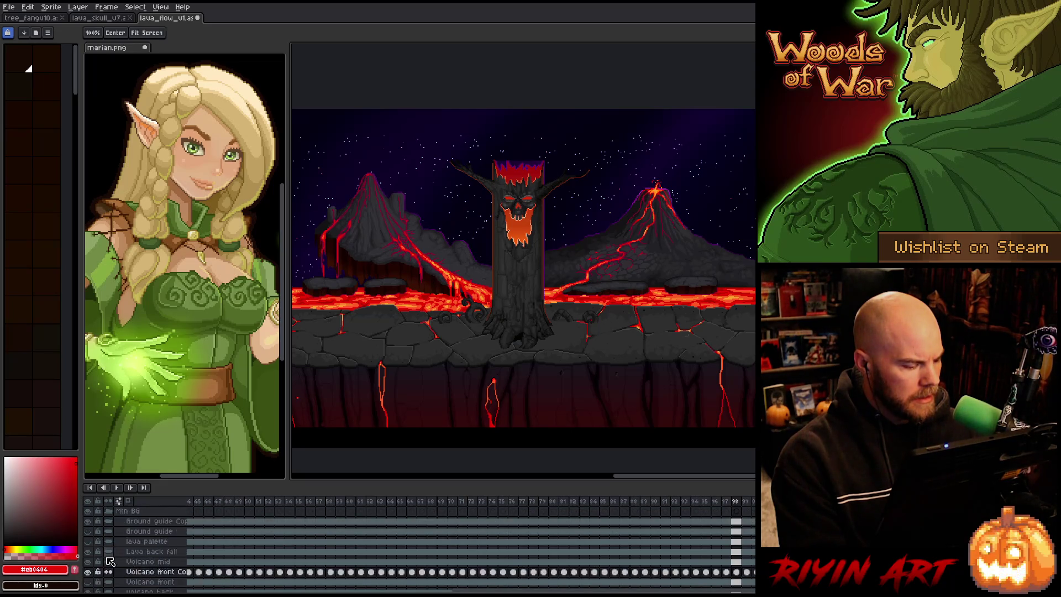
scroll(111, 562, "down", 4)
scroll(96, 554, "down", 1)
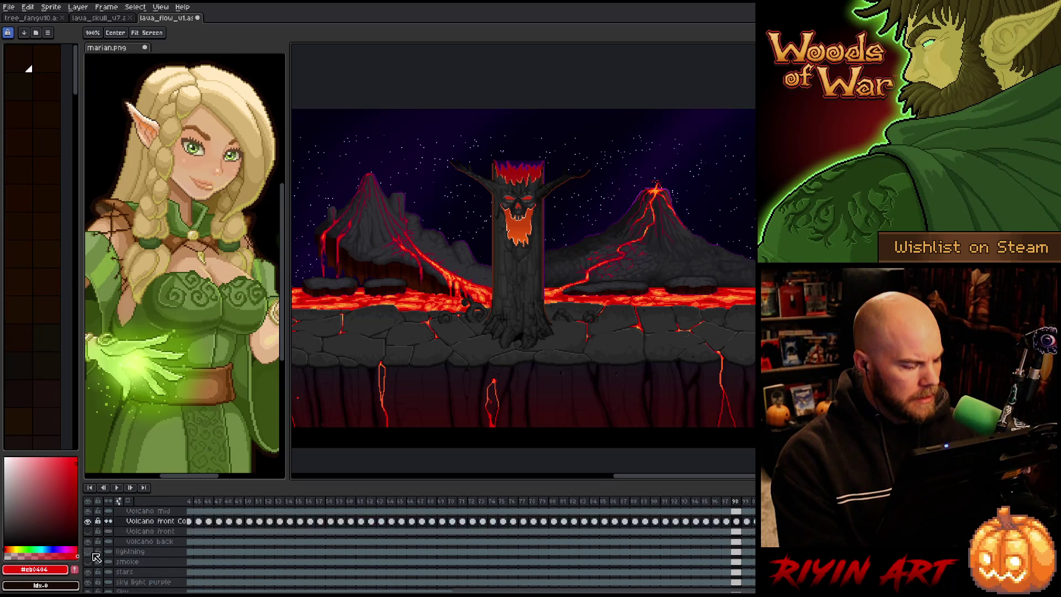
scroll(95, 554, "down", 1)
key("v")
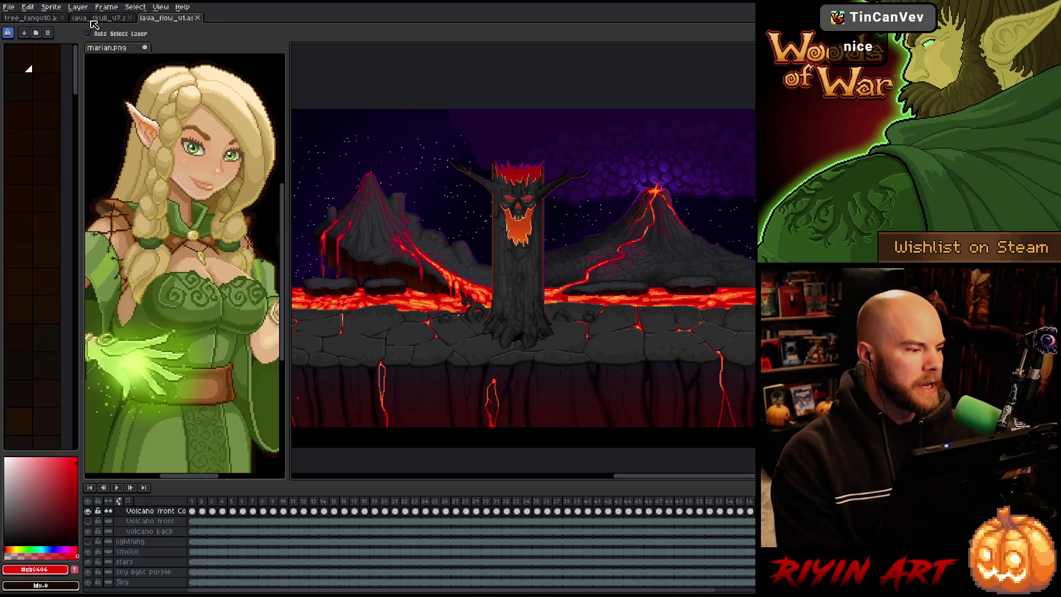
Step: Look over the lava_skull demon scene, then switch to the forest tree sentry document
left_click(119, 19)
scroll(540, 355, "up", 1)
left_click_drag(539, 353, 529, 372)
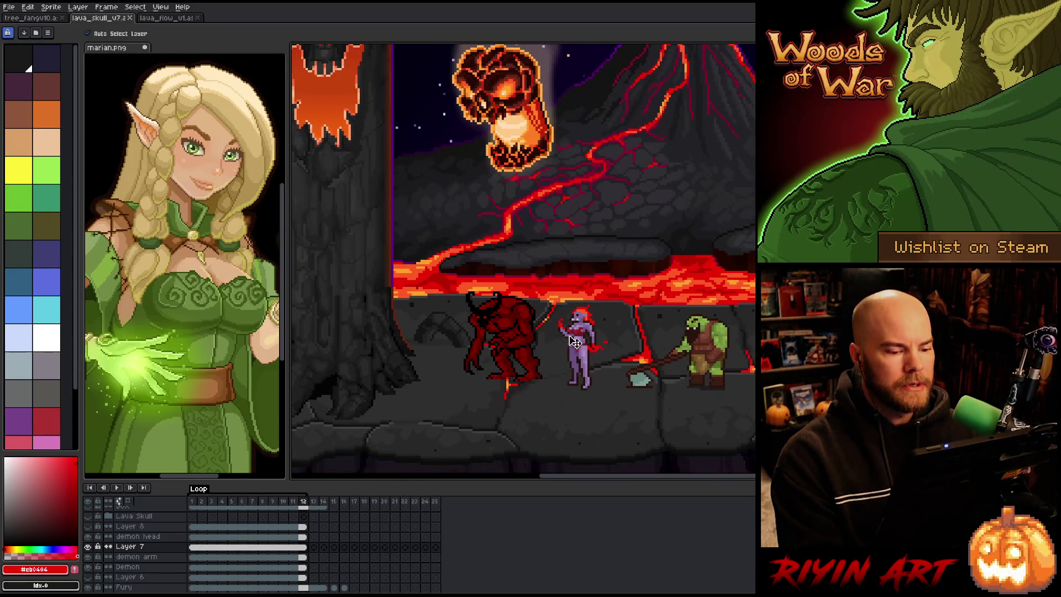
scroll(578, 341, "up", 1)
scroll(587, 359, "up", 1)
scroll(587, 358, "down", 1)
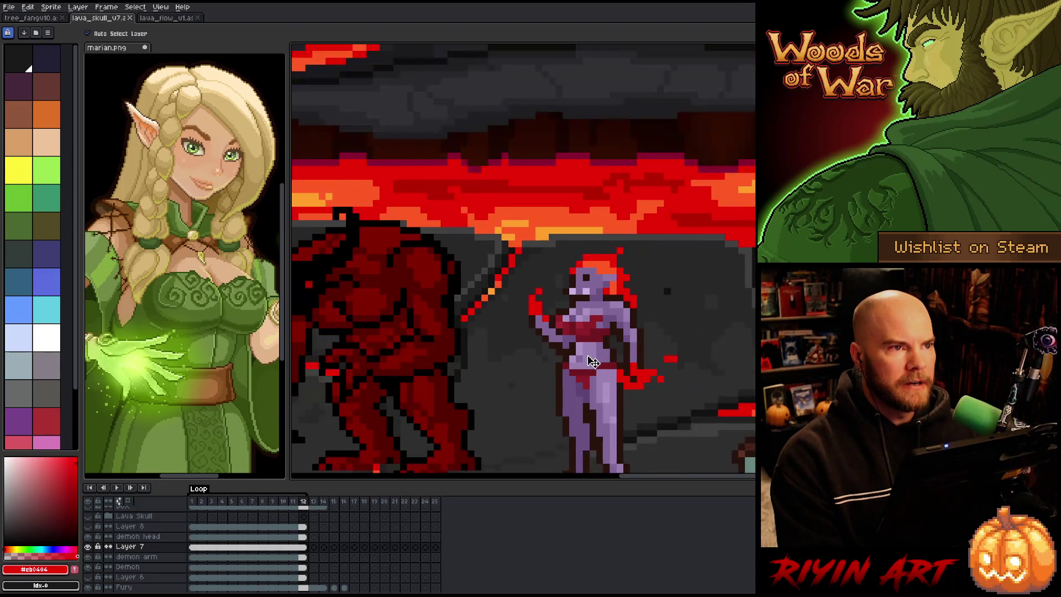
scroll(585, 365, "down", 1)
scroll(440, 315, "down", 1)
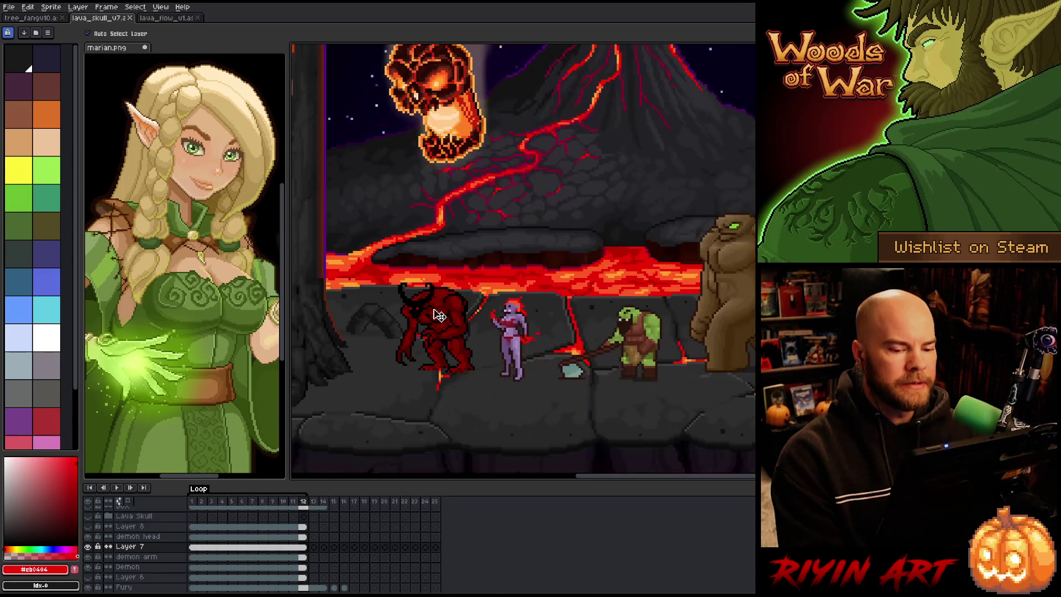
scroll(426, 244, "up", 1)
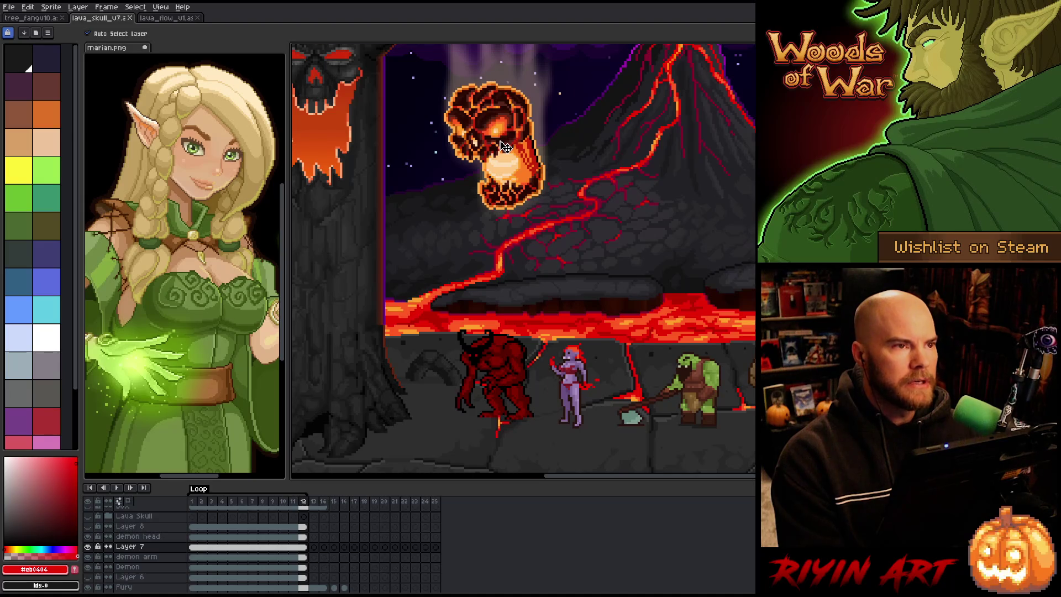
scroll(507, 147, "up", 1)
scroll(509, 168, "down", 2)
scroll(511, 167, "up", 1)
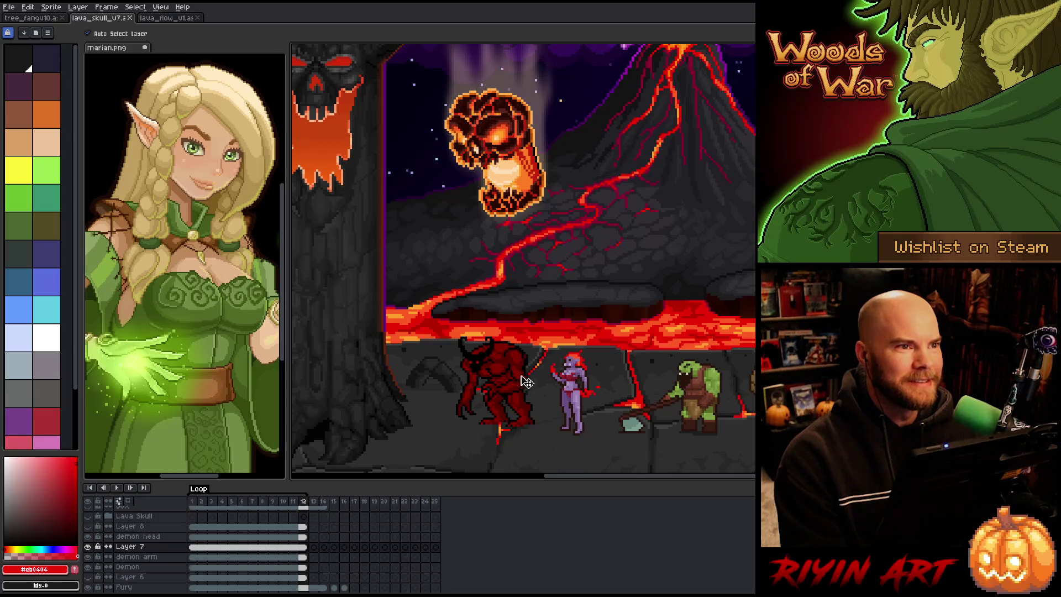
scroll(522, 386, "up", 1)
scroll(549, 249, "down", 1)
scroll(533, 256, "down", 1)
mouse_move(517, 196)
left_mouse_down()
mouse_move(504, 229)
mouse_move(535, 231)
left_mouse_up()
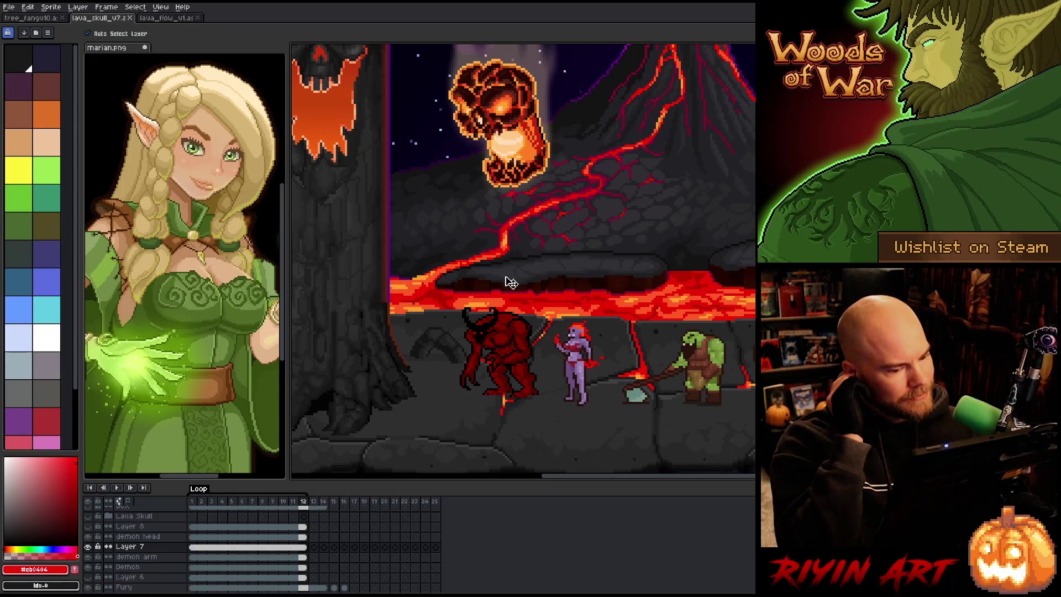
left_click(40, 18)
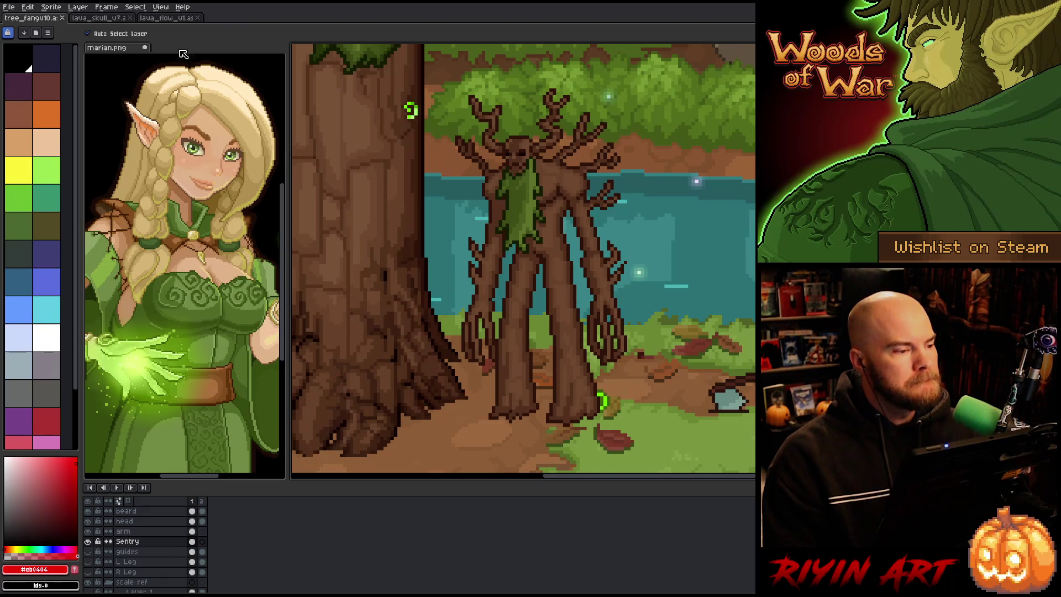
Step: From the lava skull document, bring up the Open dialog and focus its file list
left_click(97, 19)
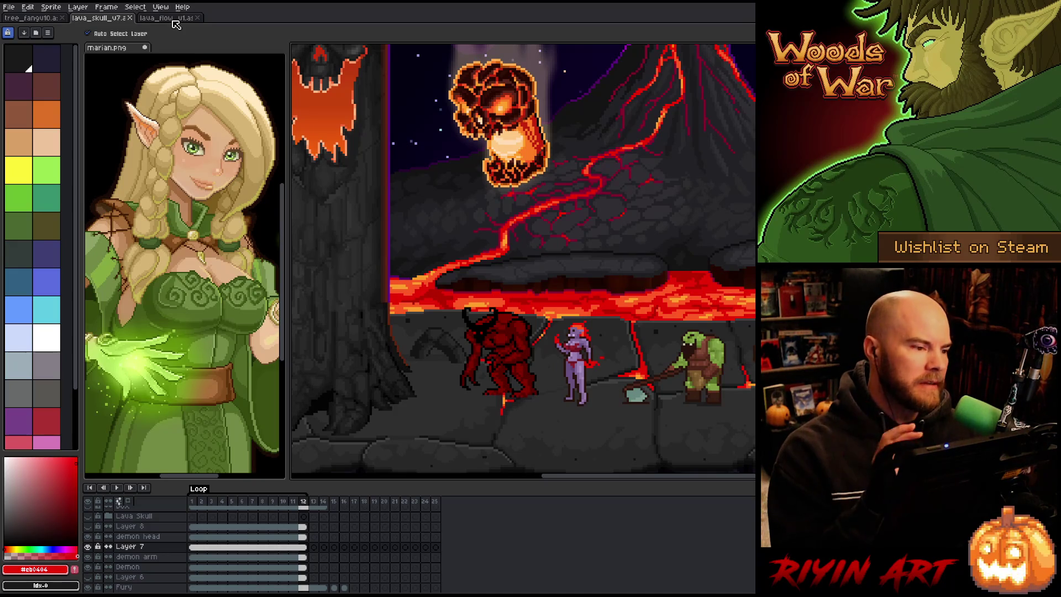
left_click(10, 7)
left_click(20, 30)
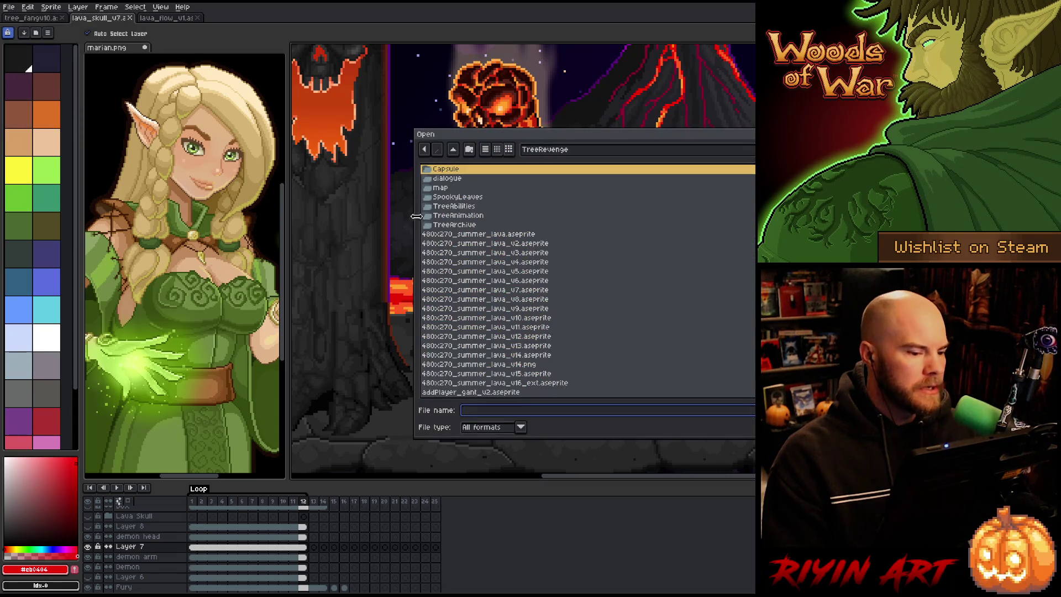
scroll(477, 275, "down", 5)
left_click(475, 272)
type("dark_void_v2.aseprite")
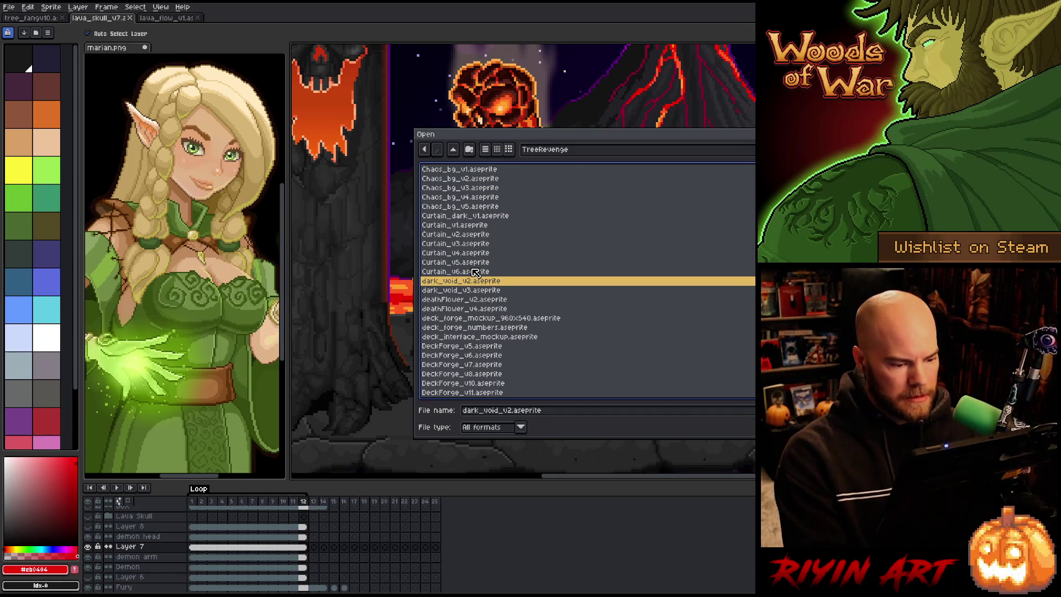
scroll(474, 273, "down", 1)
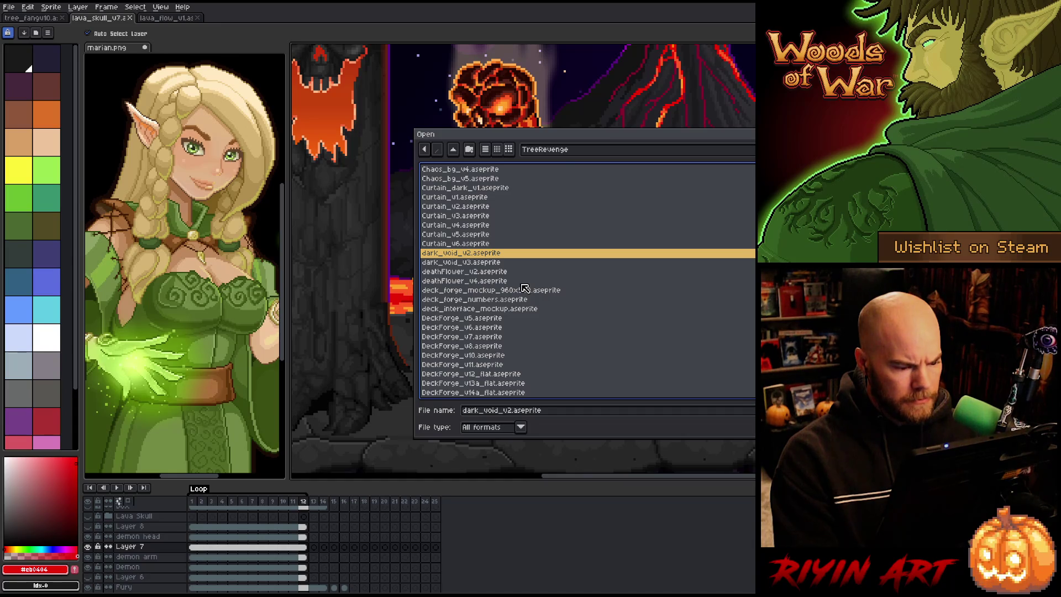
scroll(525, 288, "down", 3)
scroll(525, 288, "down", 3)
scroll(524, 288, "down", 3)
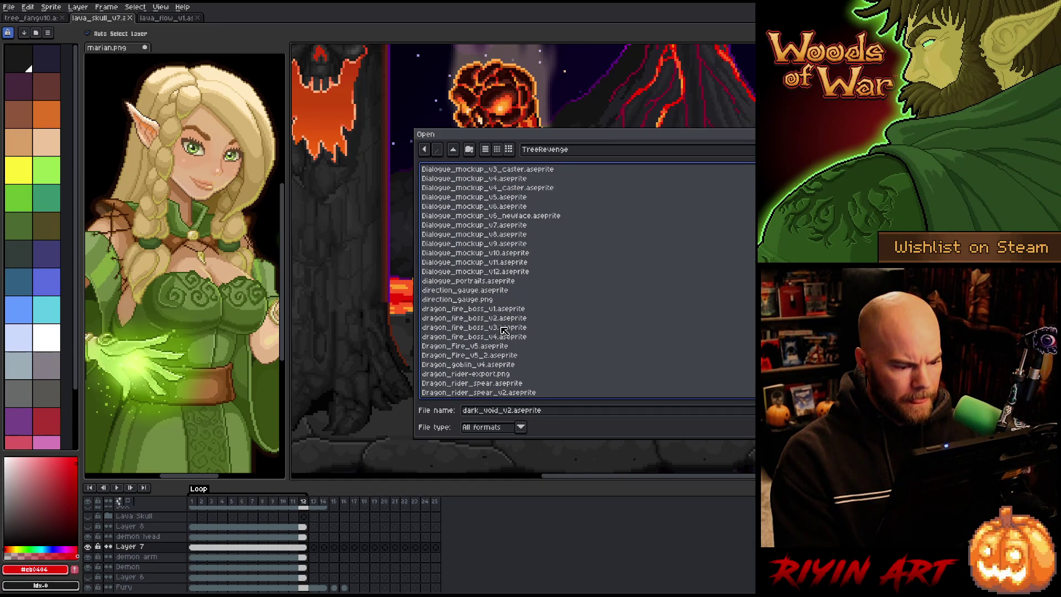
scroll(504, 330, "down", 3)
Step: Select dragon_fire_boss_v4.aseprite in the TreeRevenge folder and open it
left_click(500, 255)
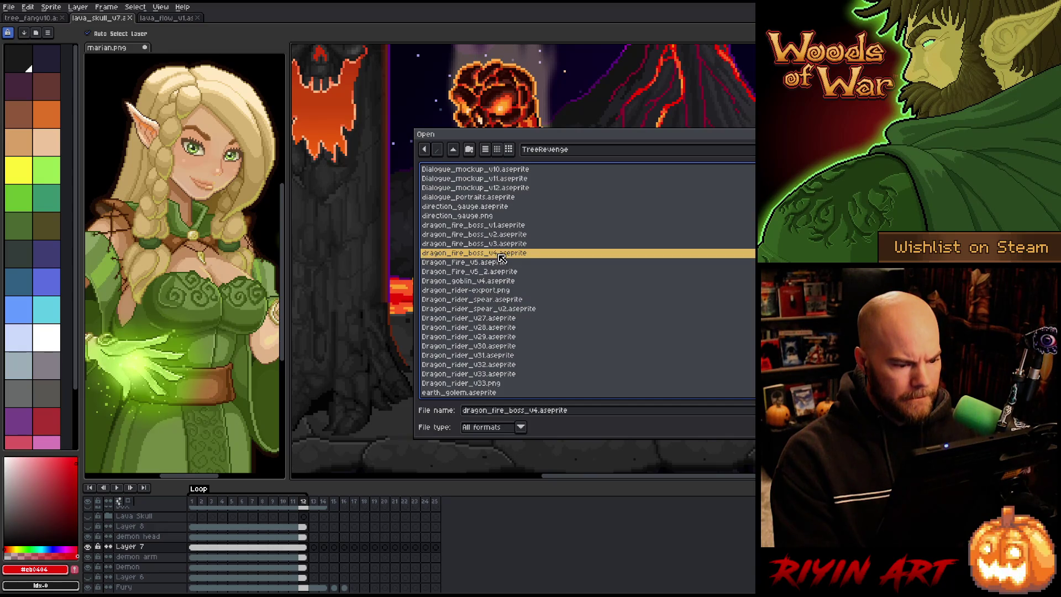
key("Down")
left_click(501, 253)
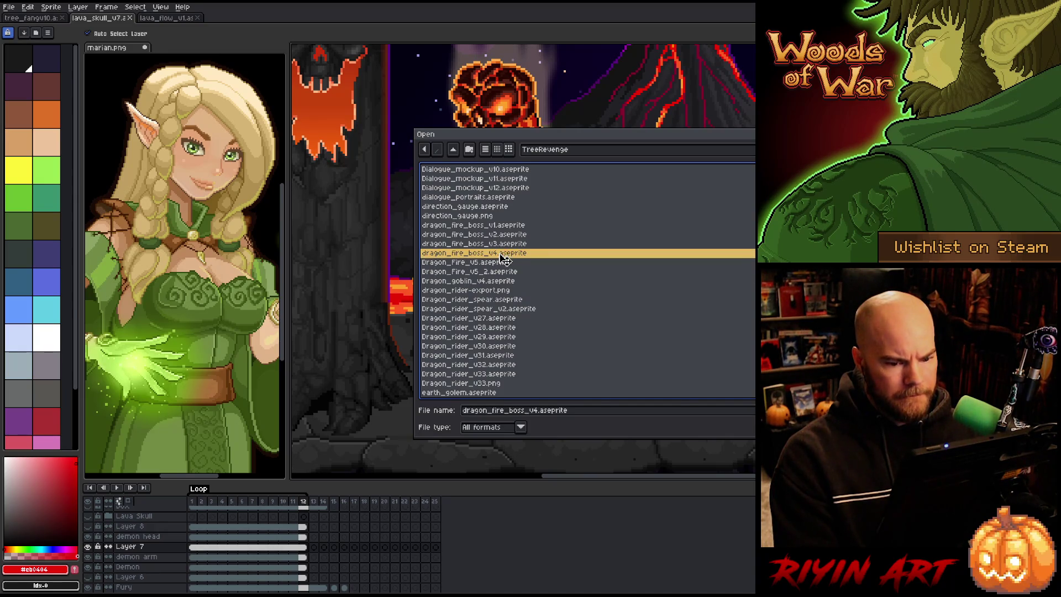
double_click(500, 254)
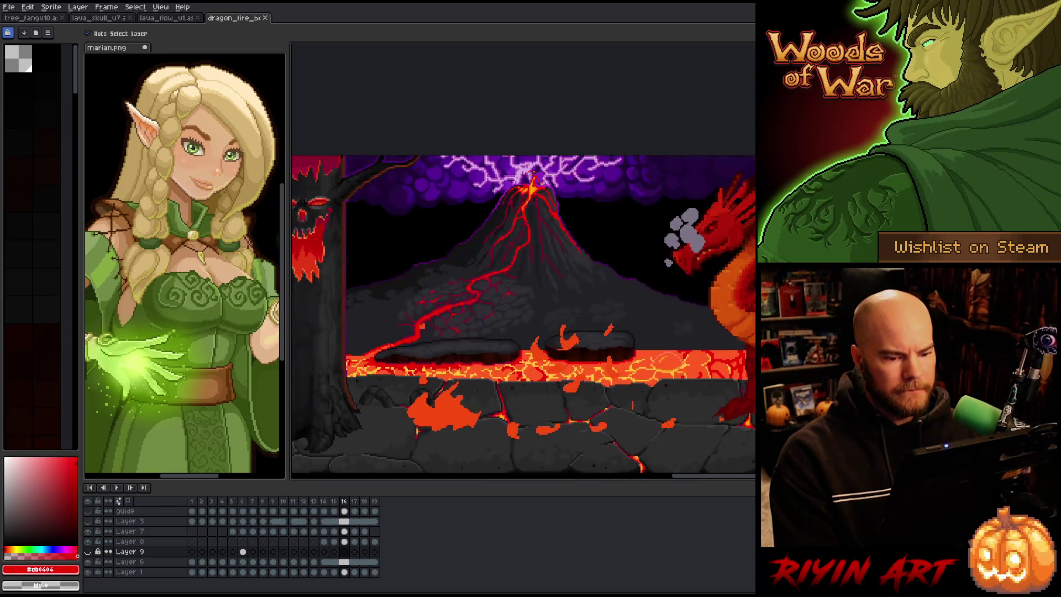
Step: Play the dragon fire boss animation from frame 1, then return to the lava_flow_v1 document
left_click(194, 504)
key("Return")
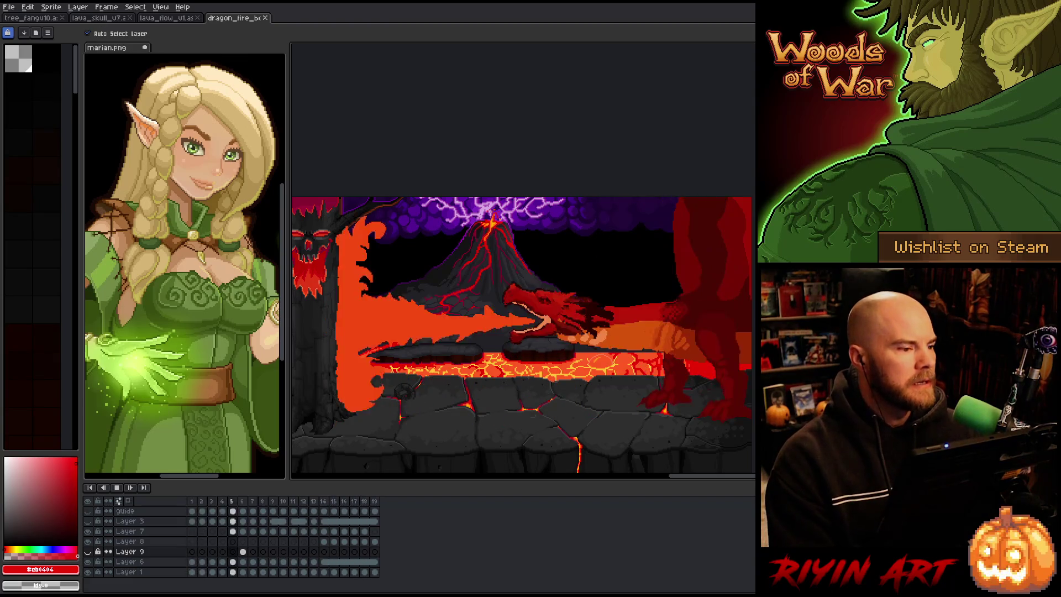
left_click(166, 18)
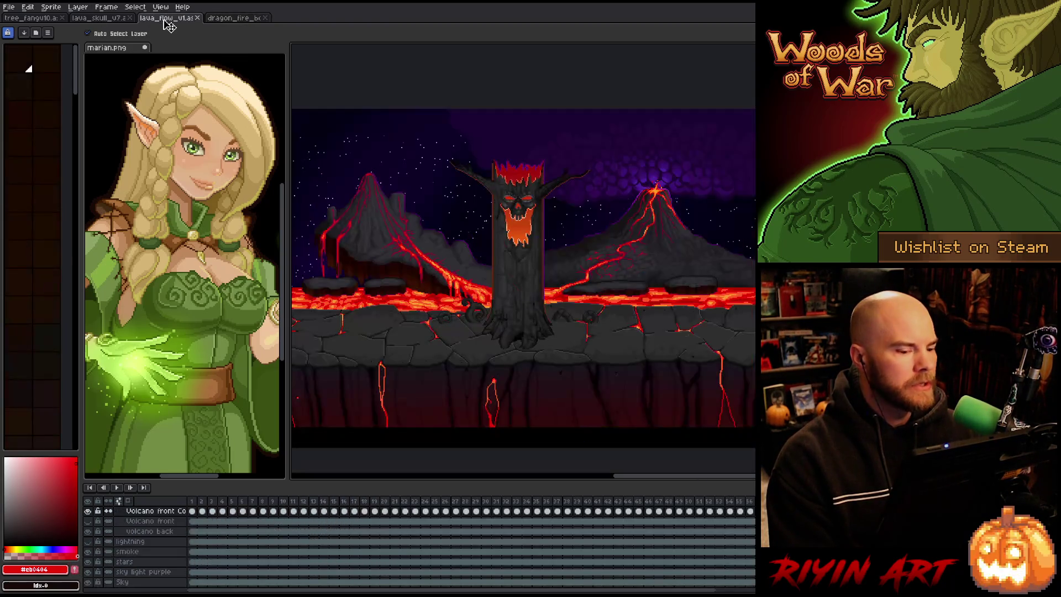
Step: Play the looping lava animation, hide the timeline, and nudge the view around the skull tree
key("Return")
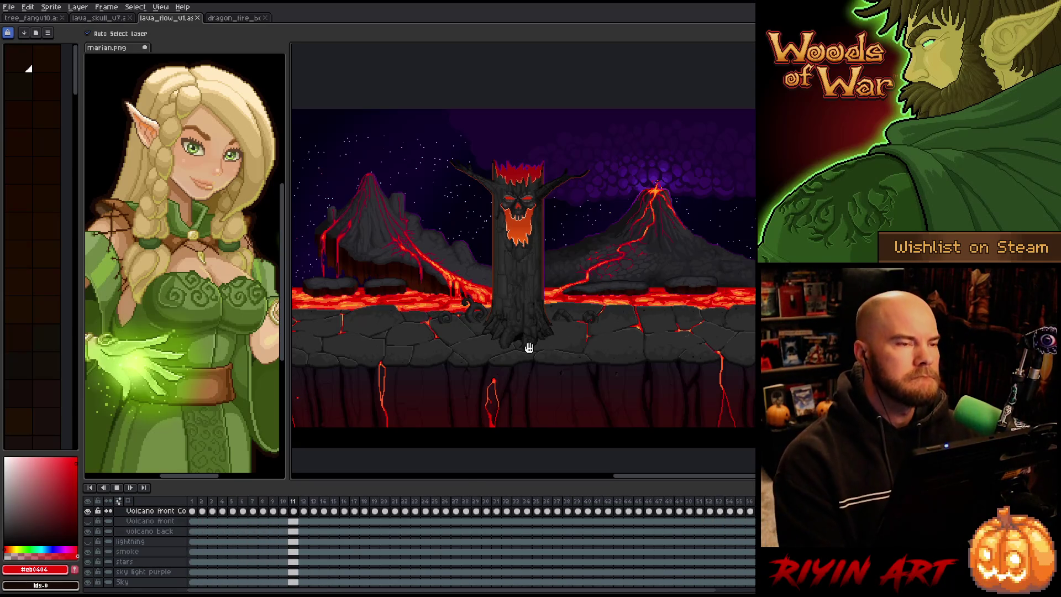
key("Tab")
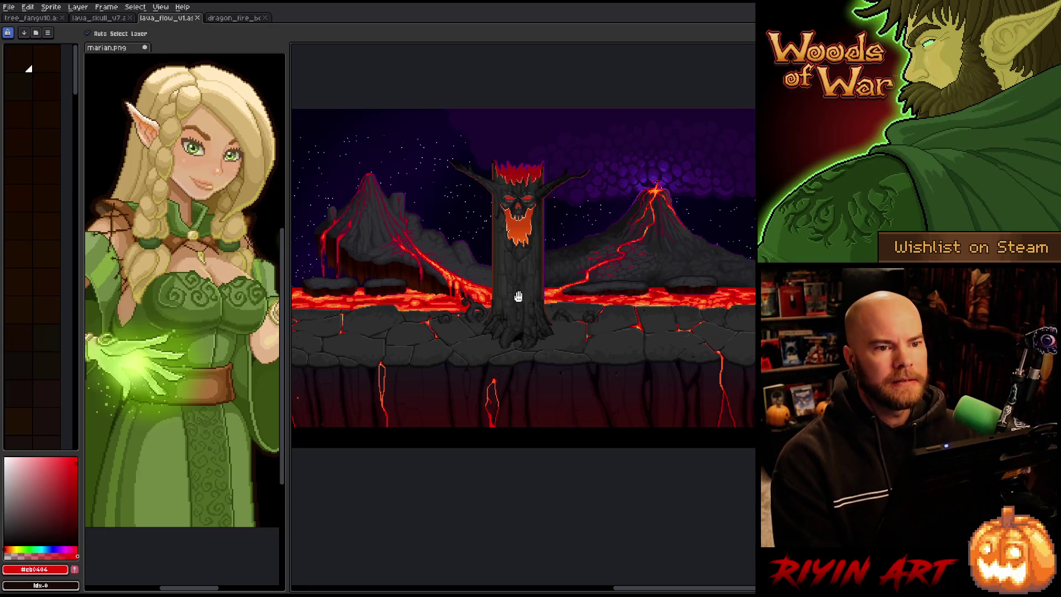
scroll(479, 326, "up", 1)
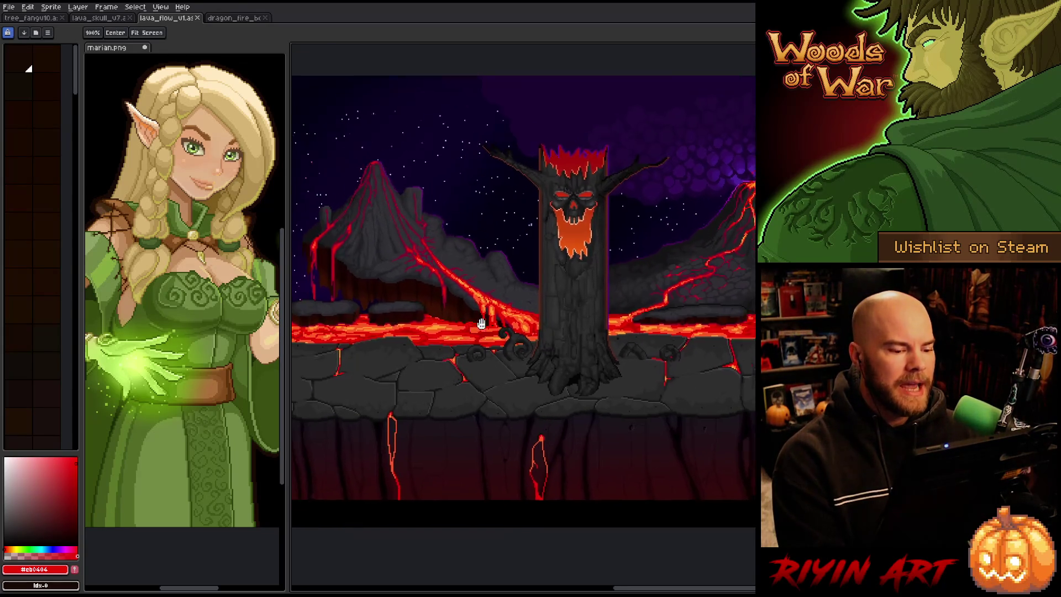
left_click_drag(479, 326, 492, 328)
right_click(491, 327)
key("Escape")
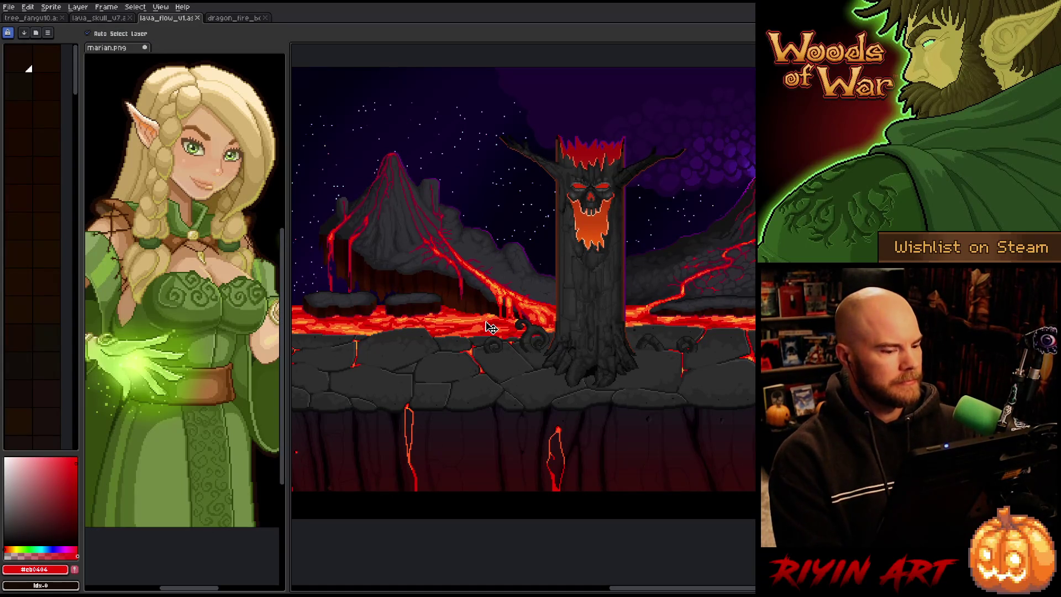